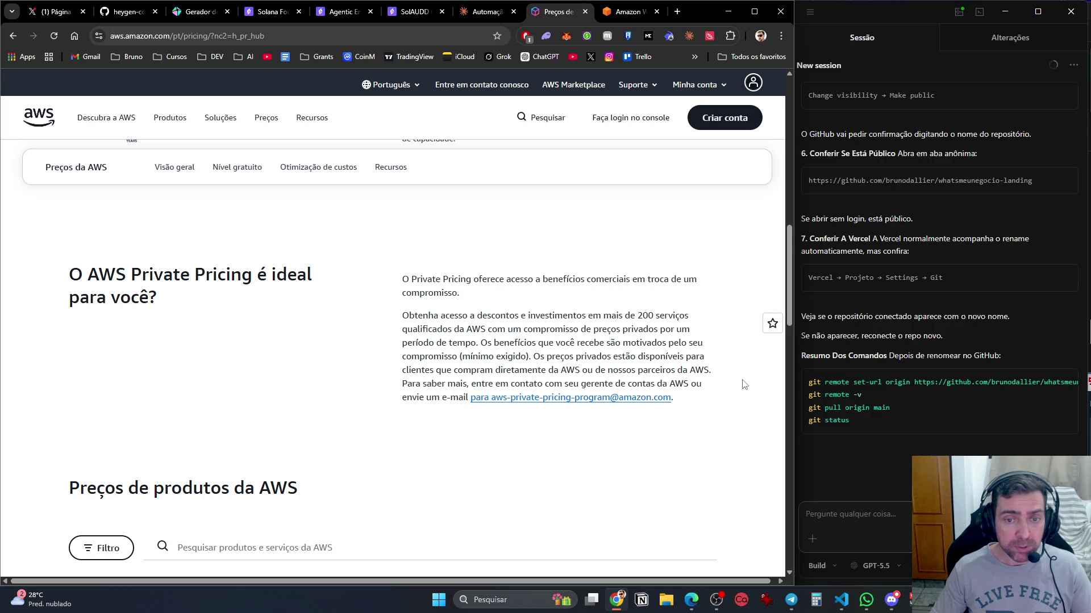
- Go to the AWS console sign-in page and choose to sign in with the root user email
scroll(709, 391, "down", 5)
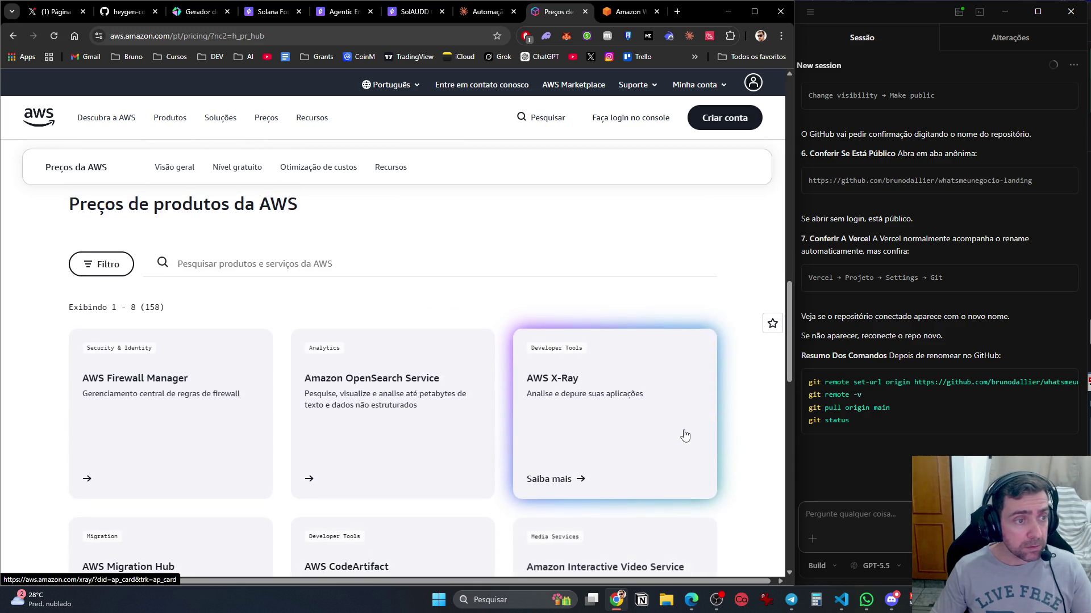
scroll(646, 453, "down", 1)
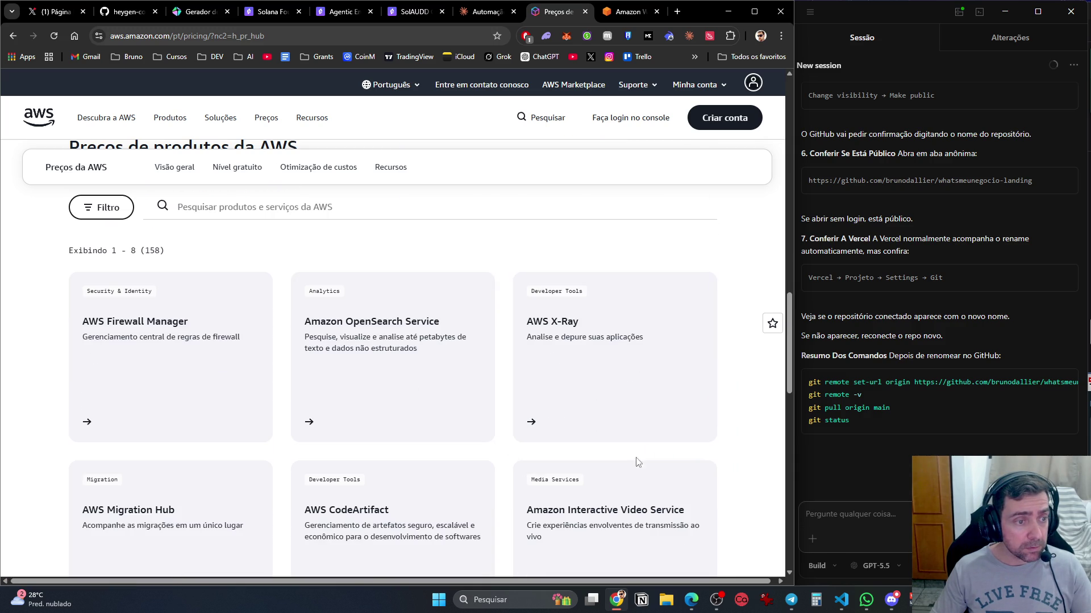
scroll(439, 462, "up", 2)
scroll(456, 402, "down", 3)
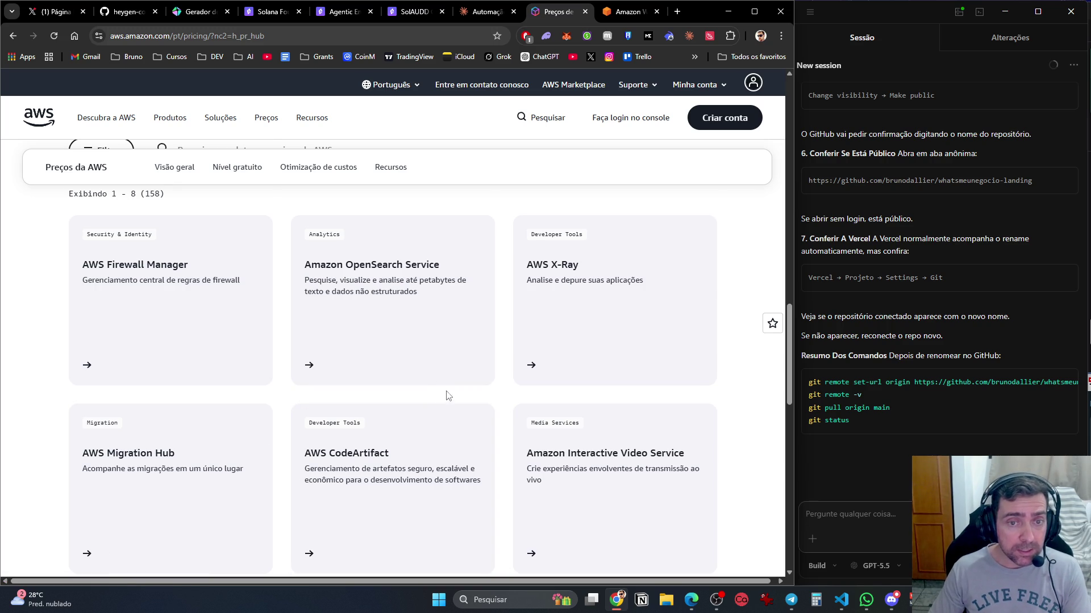
scroll(449, 396, "down", 3)
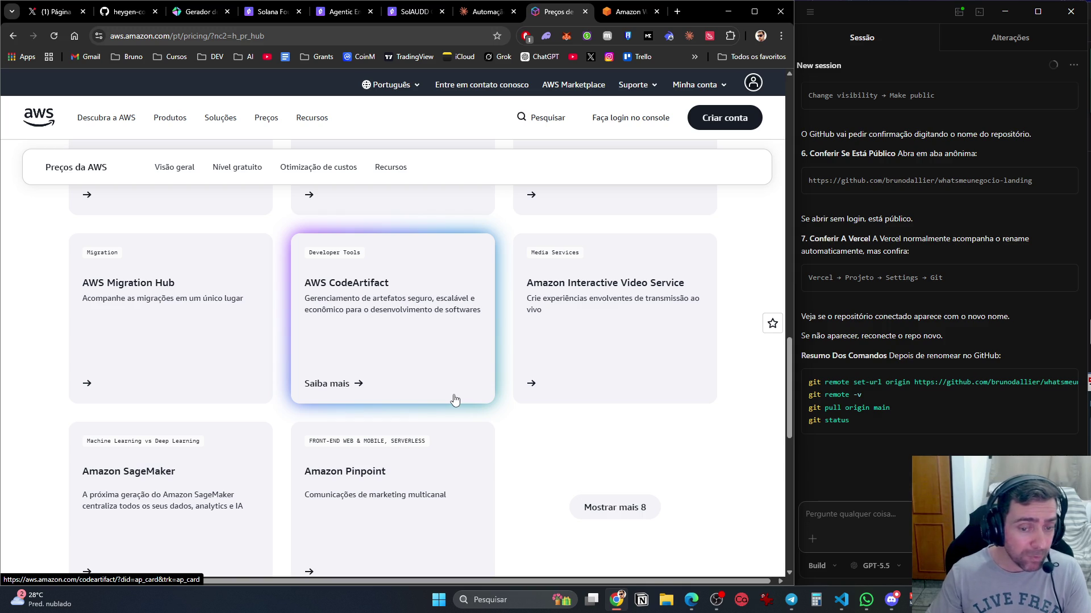
scroll(568, 500, "down", 9)
scroll(574, 509, "up", 5)
scroll(573, 505, "up", 15)
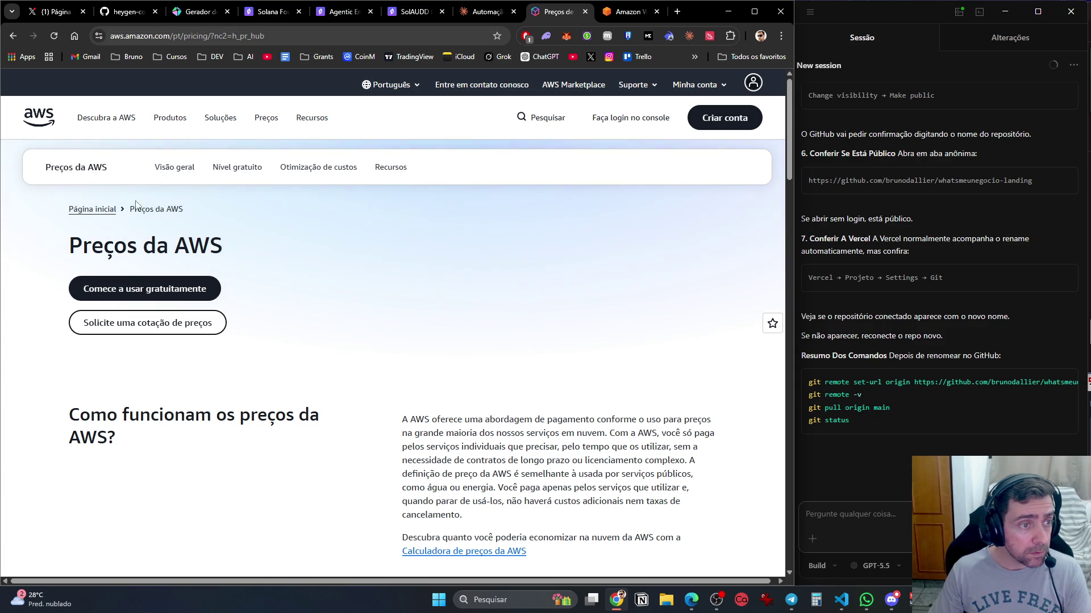
left_click(647, 125)
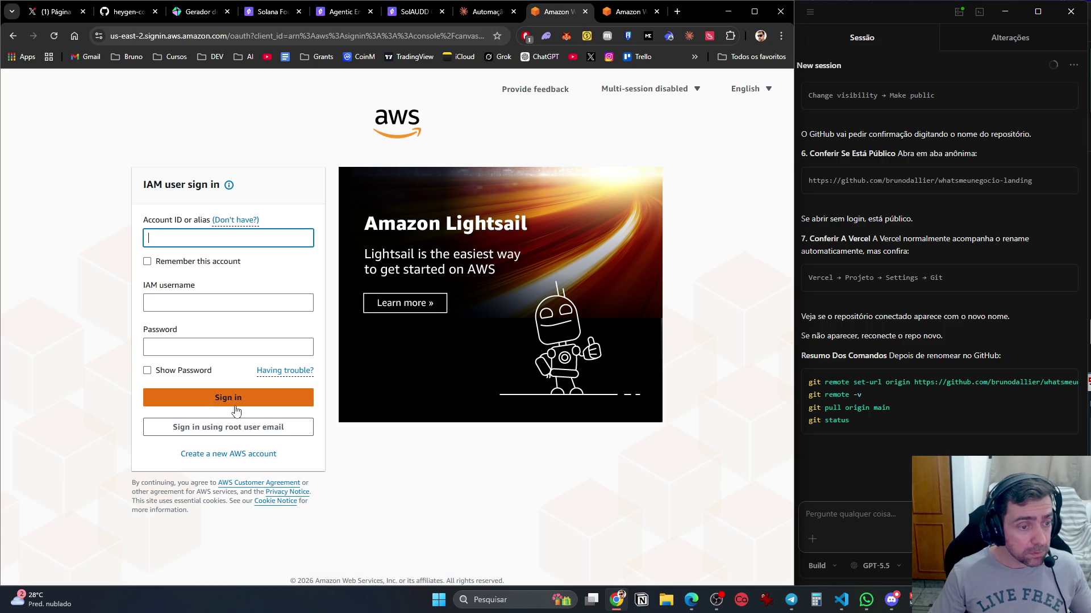
left_click(246, 428)
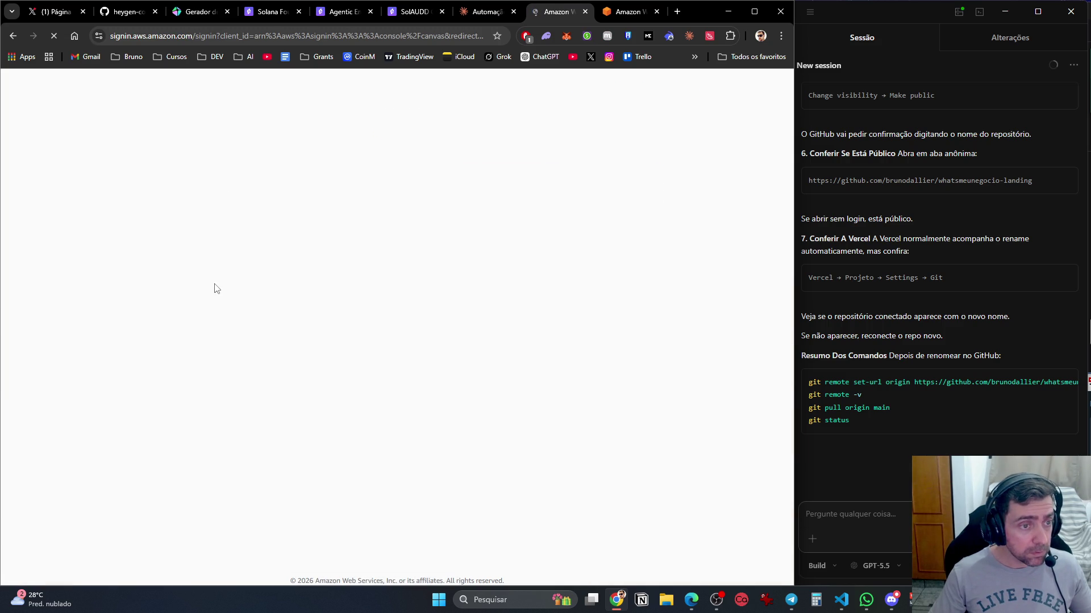
- Enter the root account e-mail and password, then submit the MFA verification code
left_click(201, 389)
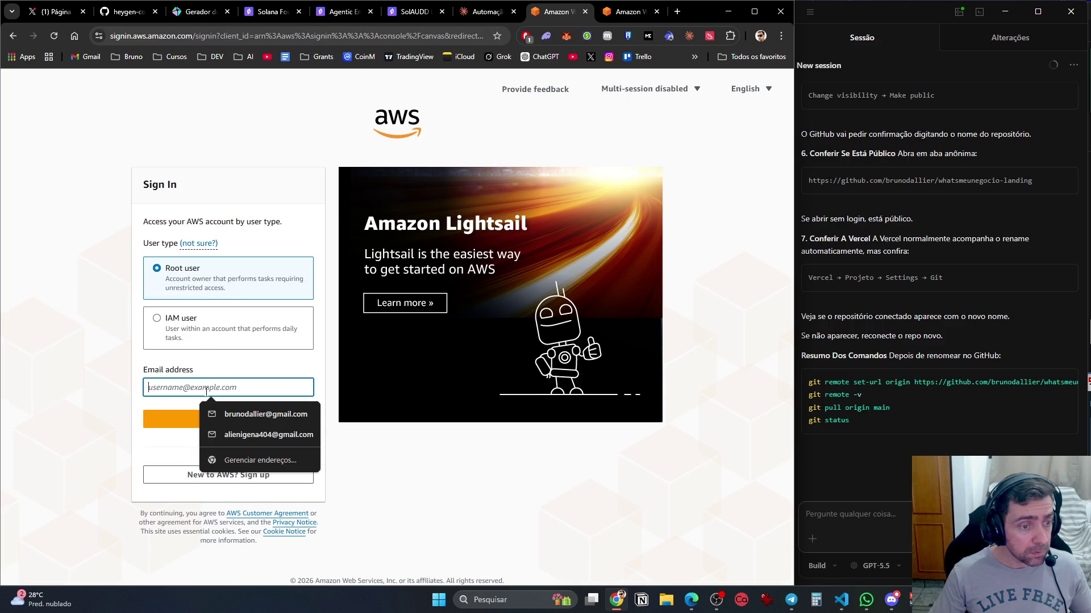
left_click(232, 431)
left_click(226, 423)
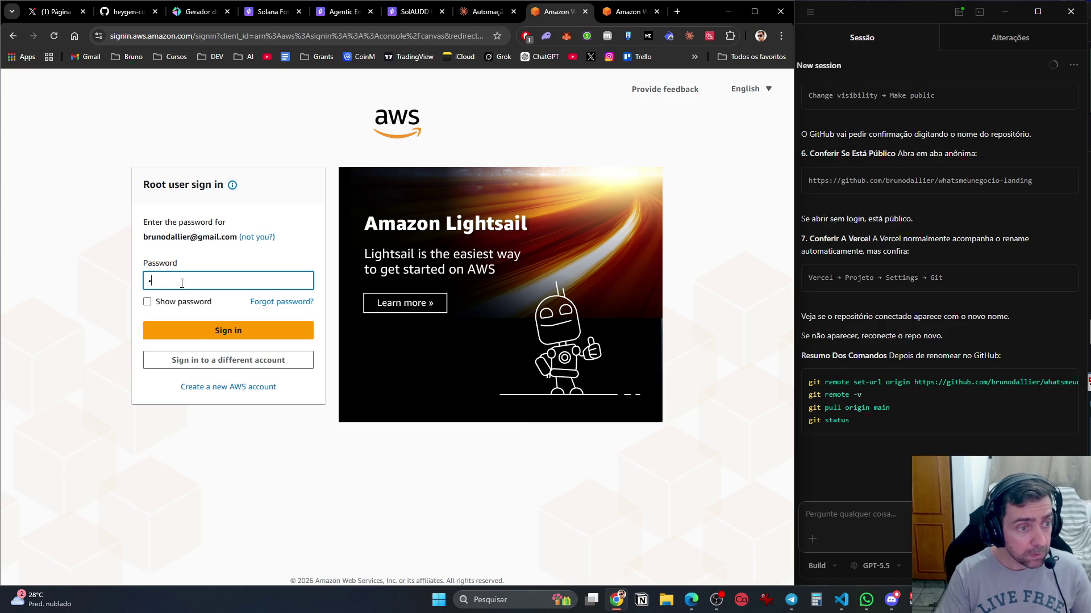
key("Return")
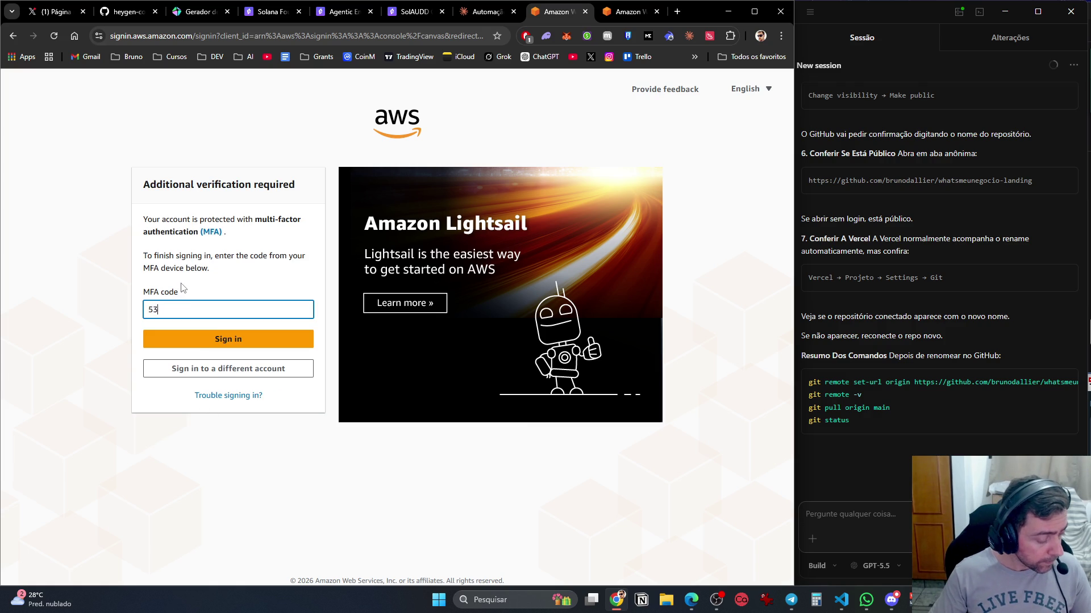
key("Return")
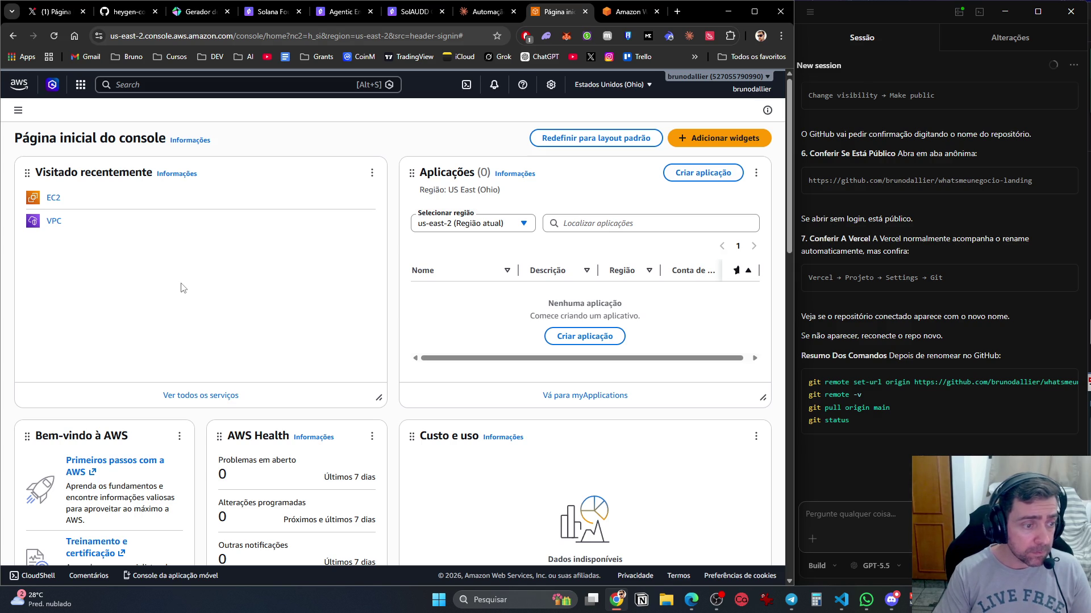
scroll(181, 288, "down", 3)
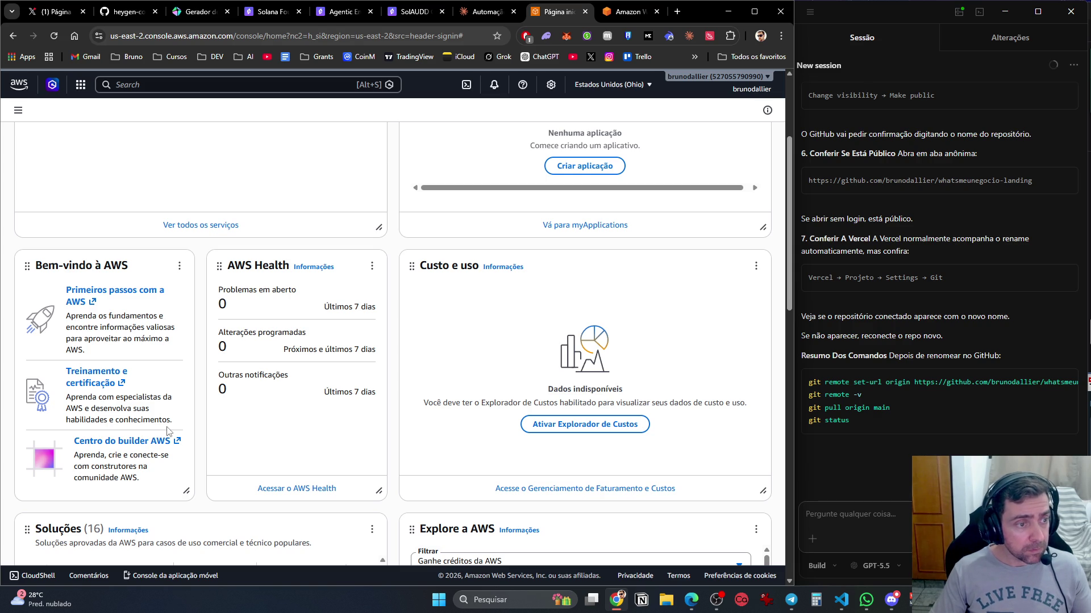
scroll(447, 411, "down", 6)
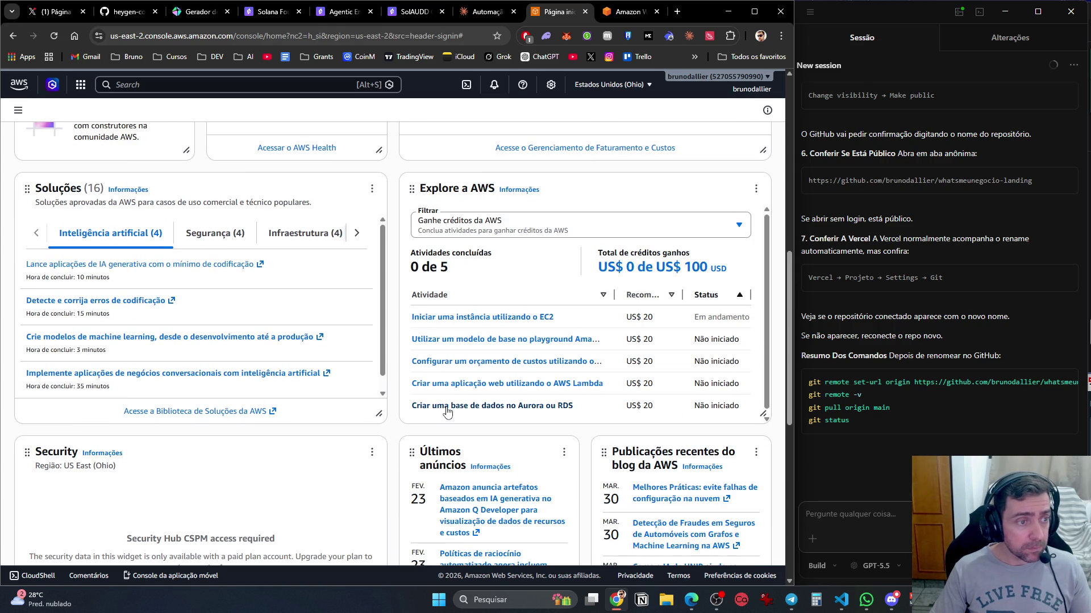
scroll(447, 411, "down", 1)
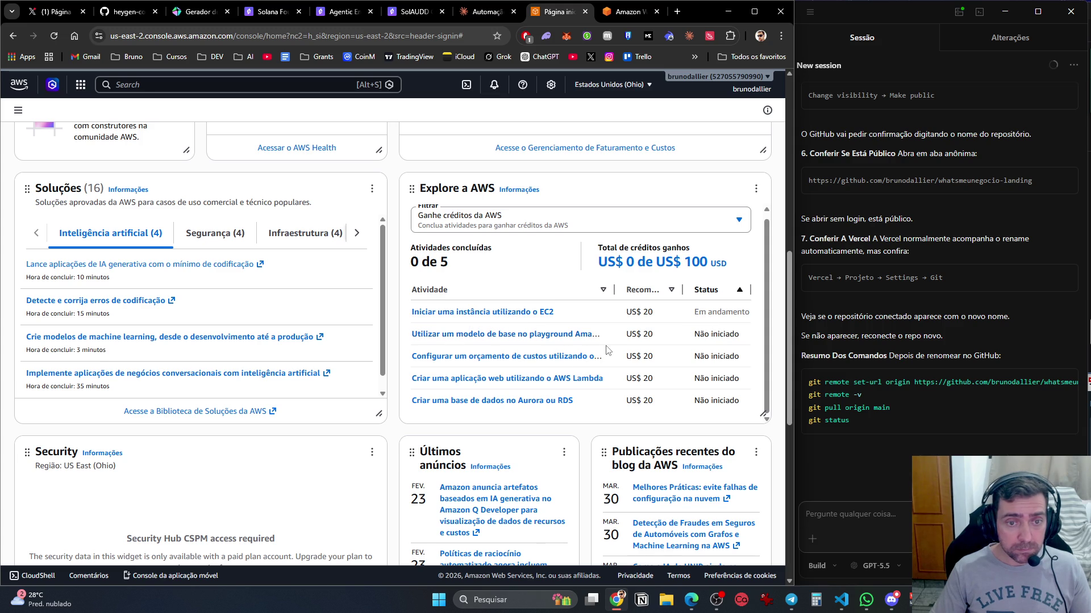
left_click(510, 358)
scroll(514, 365, "down", 5)
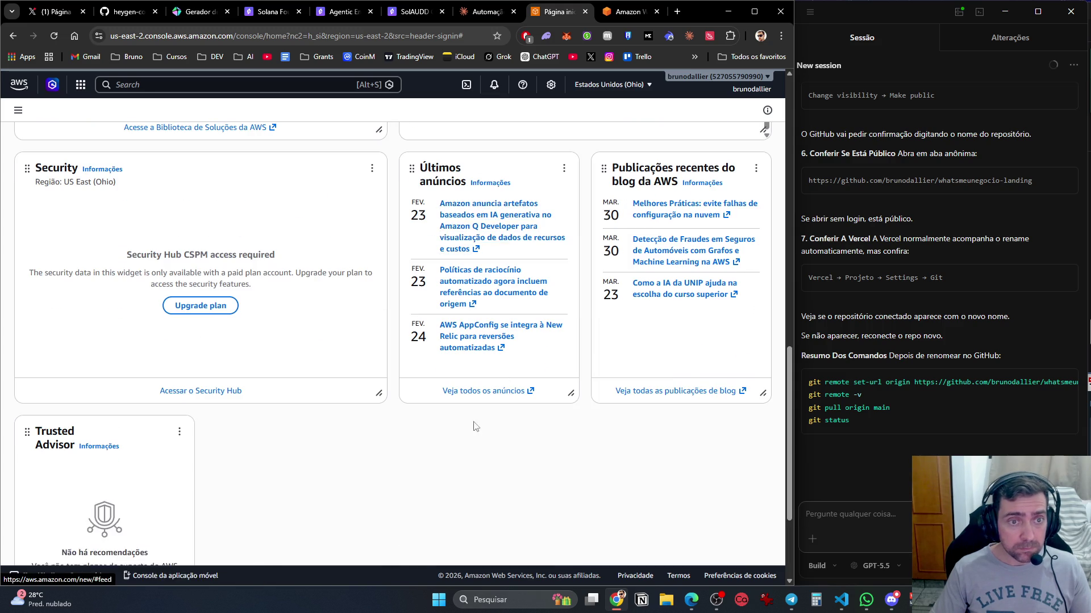
scroll(477, 419, "up", 12)
scroll(470, 440, "up", 2)
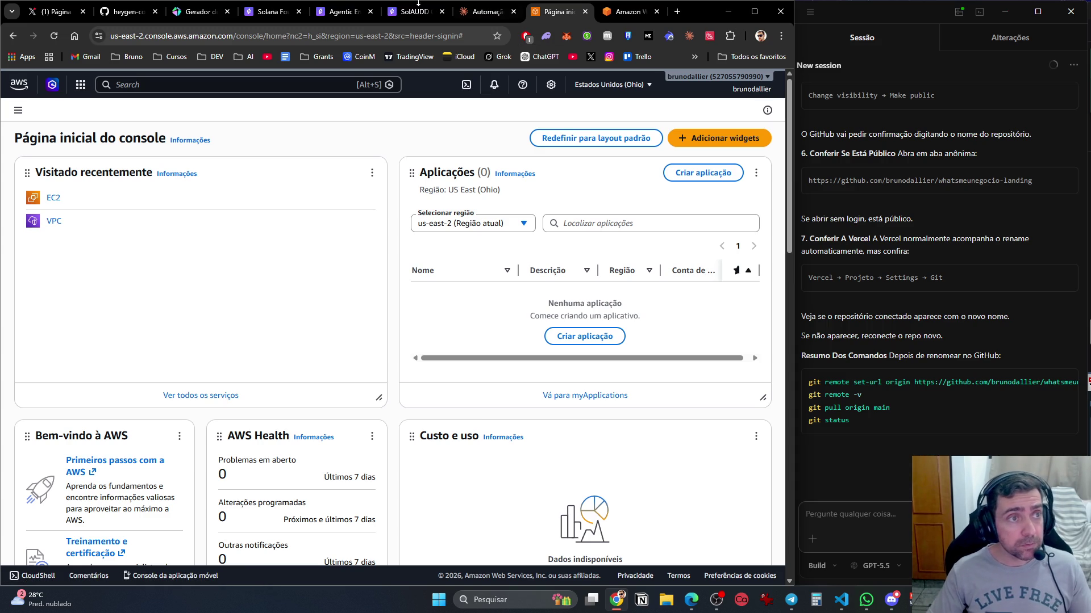
left_click(677, 11)
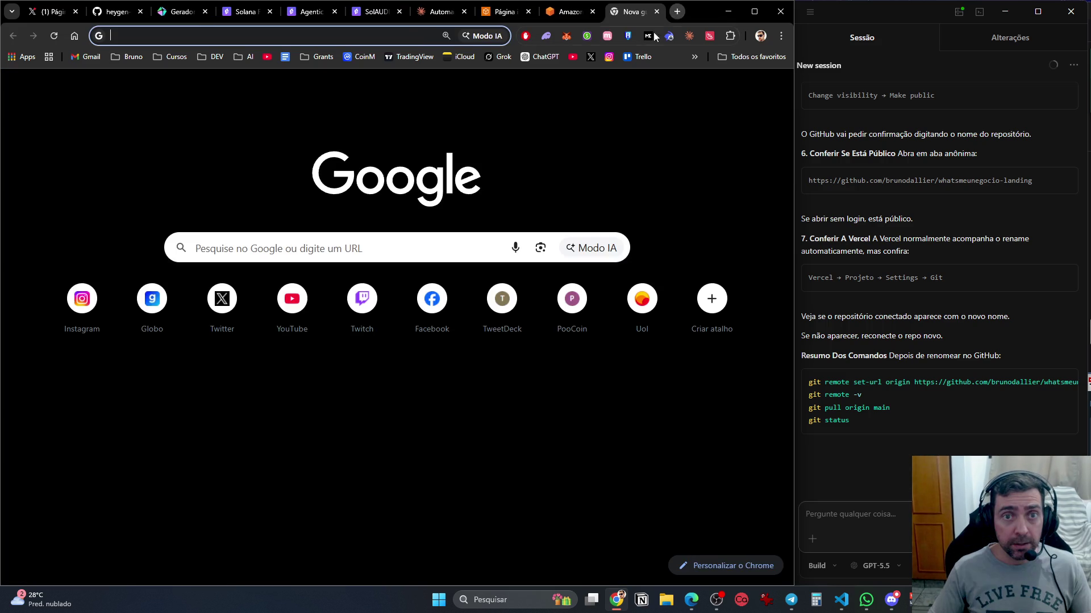
- Load Gemini in its own browser window, snapped beside the widened AWS console
mouse_move(629, 16)
left_mouse_down()
mouse_move(622, 86)
mouse_move(642, 83)
left_mouse_up()
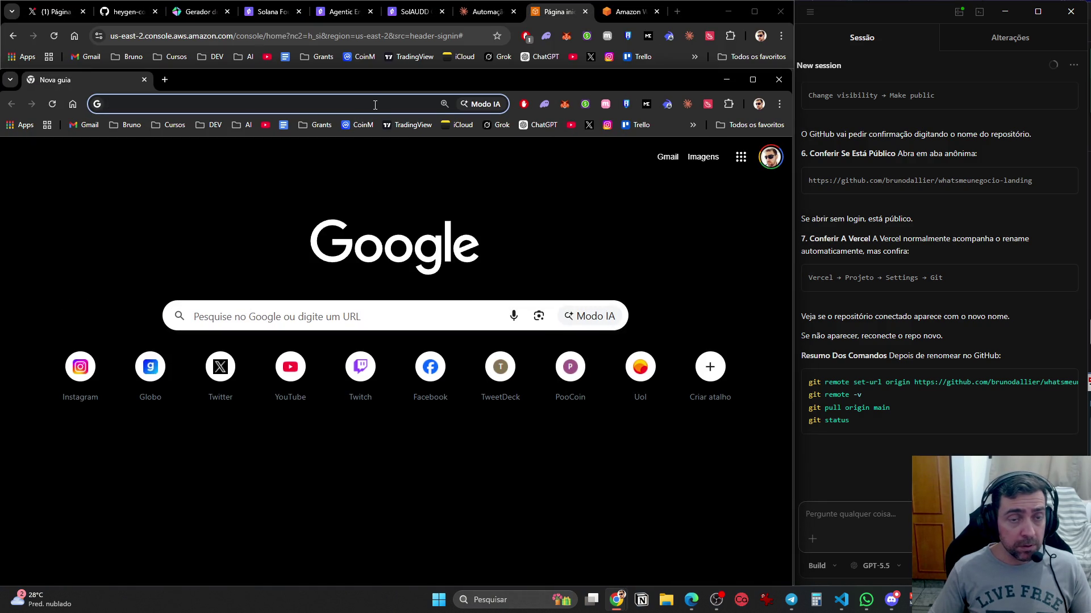
type("gemini.google.com/app?hl=pt-BR")
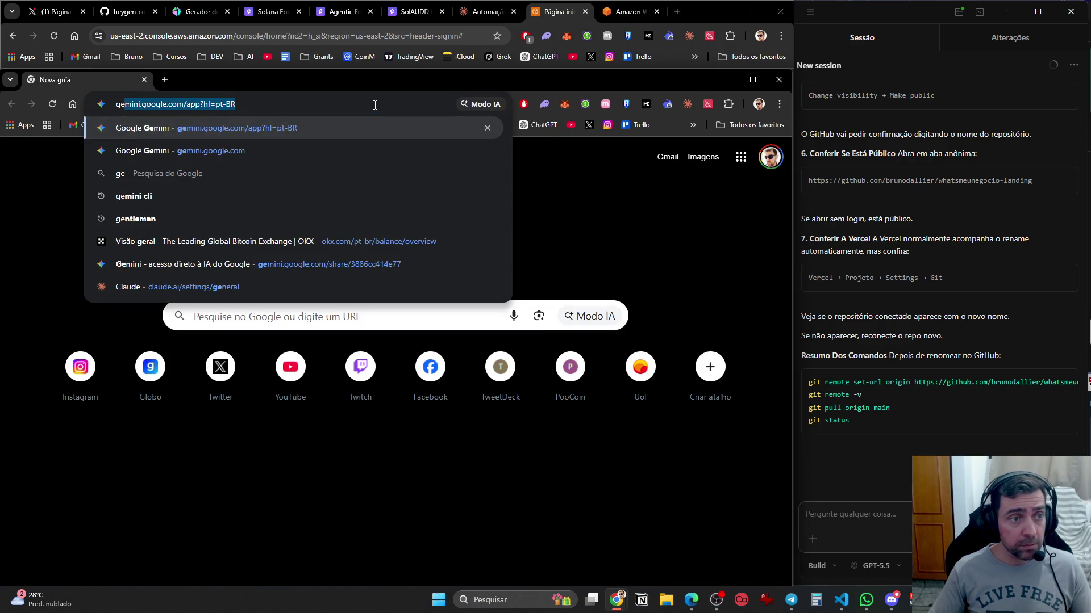
key("Return")
left_click_drag(455, 86, 486, 71)
mouse_move(575, 15)
left_mouse_down()
mouse_move(637, 12)
mouse_move(750, 43)
mouse_move(888, 49)
left_mouse_up()
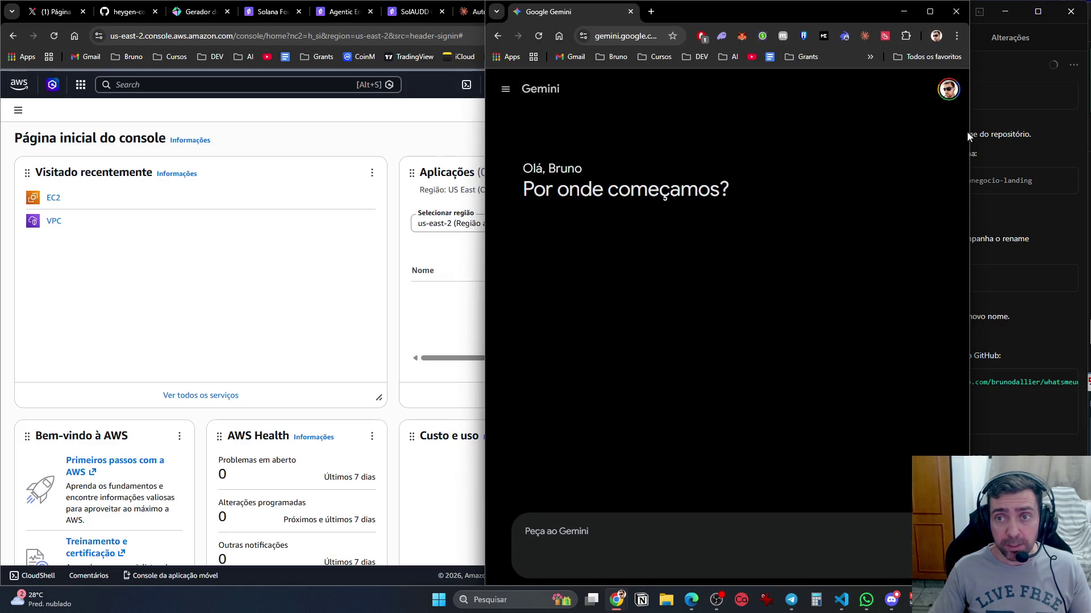
mouse_move(971, 134)
left_mouse_down()
mouse_move(1032, 141)
mouse_move(789, 146)
left_mouse_up()
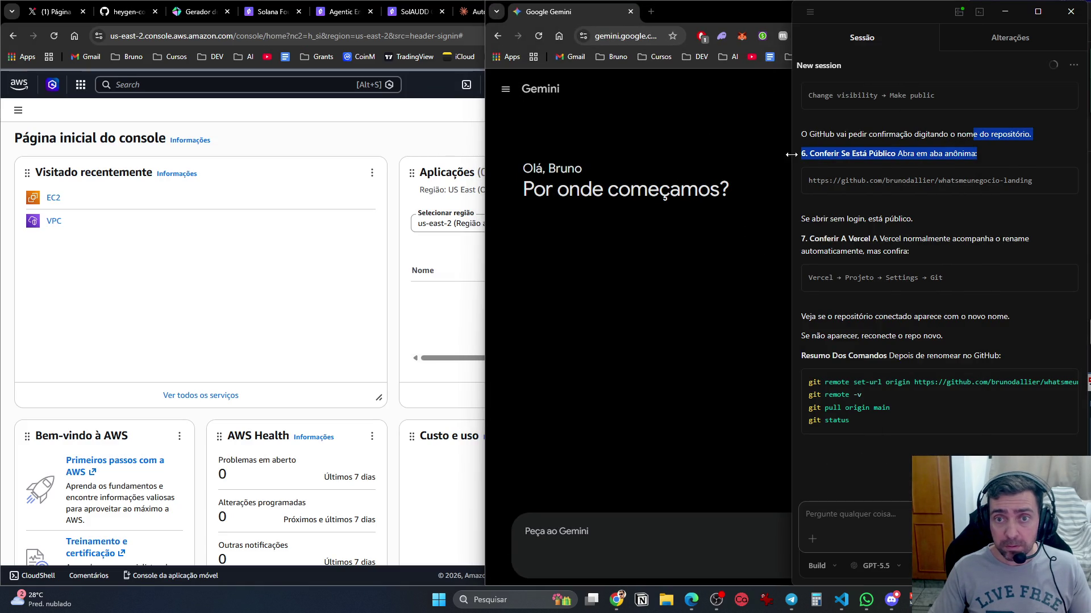
left_click(790, 153)
left_click_drag(972, 175, 1087, 174)
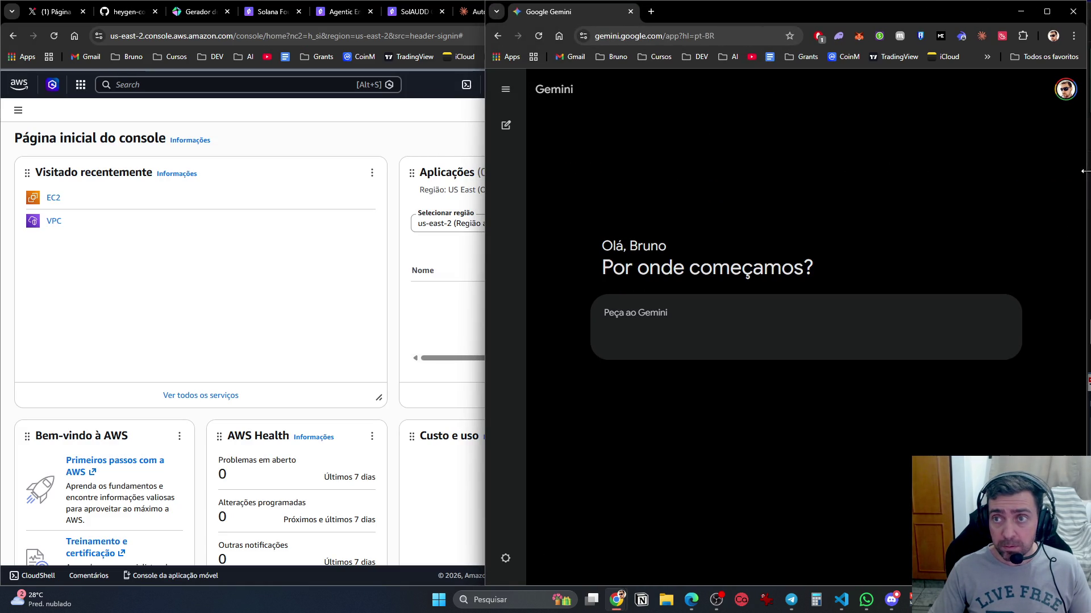
left_click_drag(486, 150, 784, 151)
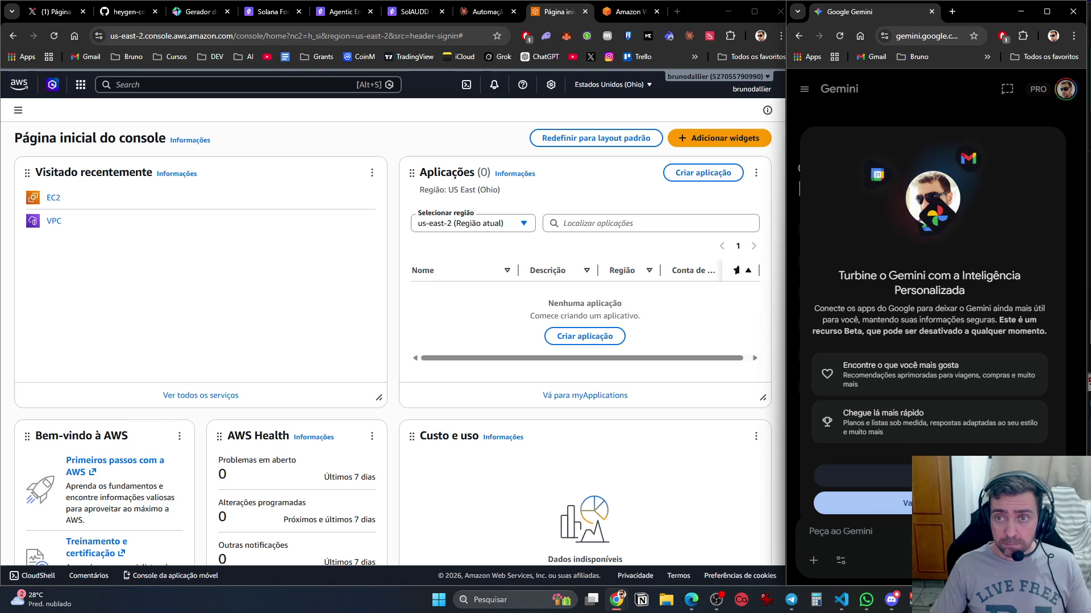
- Dismiss Gemini's personalization promo and start the prompt 'Preciso utilizar a aws,'
left_click(863, 476)
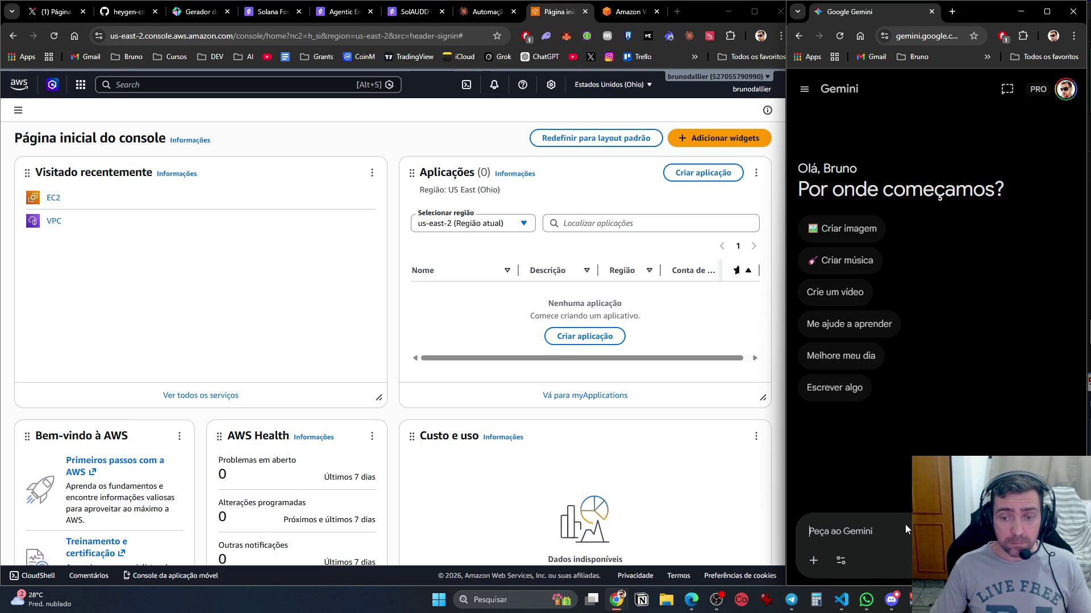
type("Precviso")
key("BackSpace")
key("BackSpace")
key("BackSpace")
type("iso utilizar a aw")
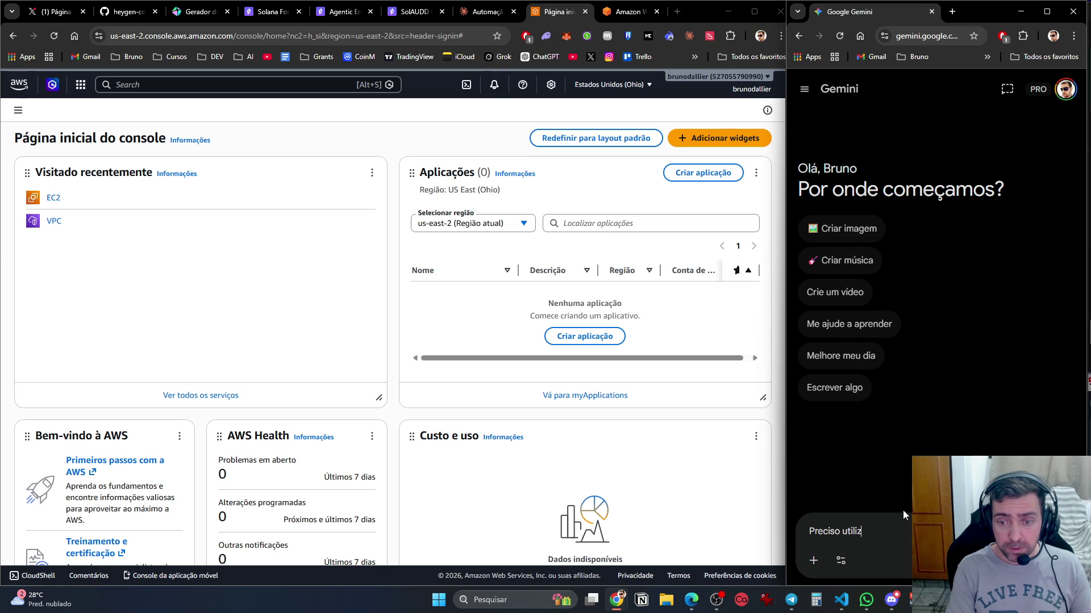
type("s, e")
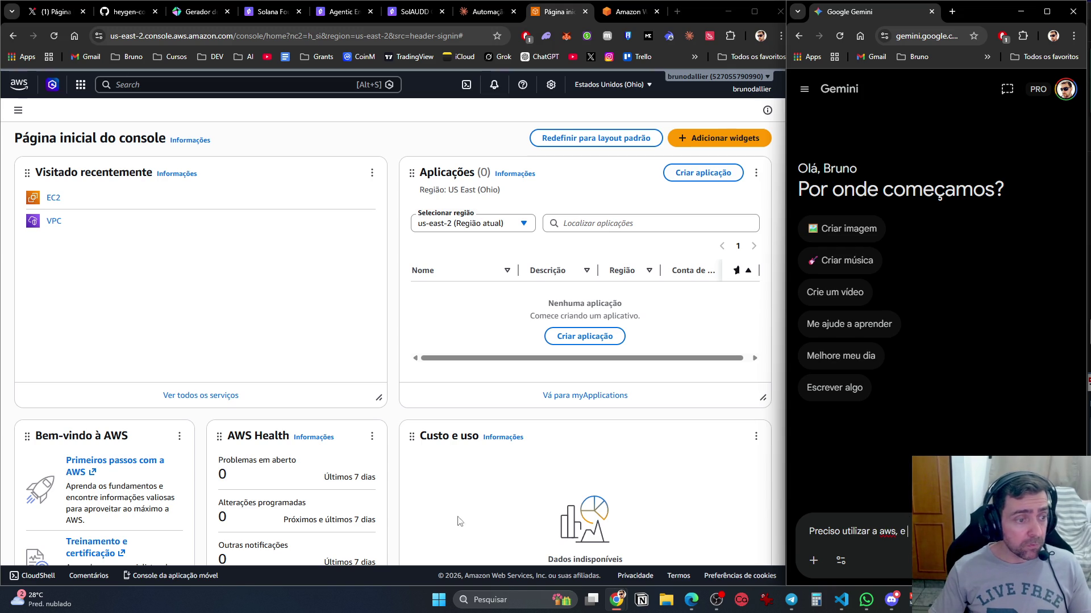
left_click(114, 461)
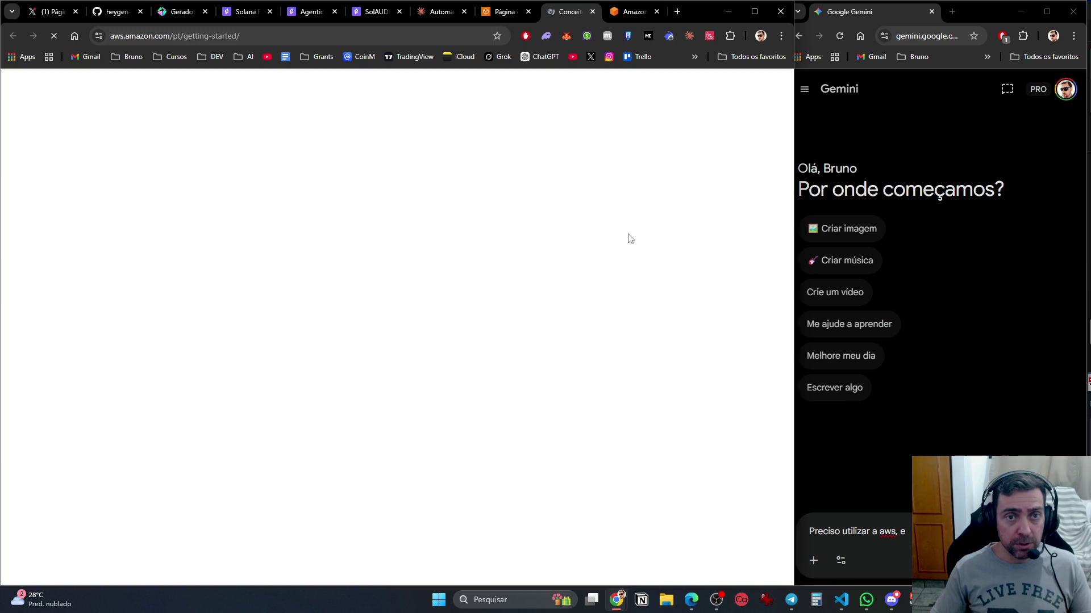
- Return to the top of the AWS basics page and open a new window under another Chrome profile
scroll(547, 345, "down", 5)
scroll(547, 345, "down", 20)
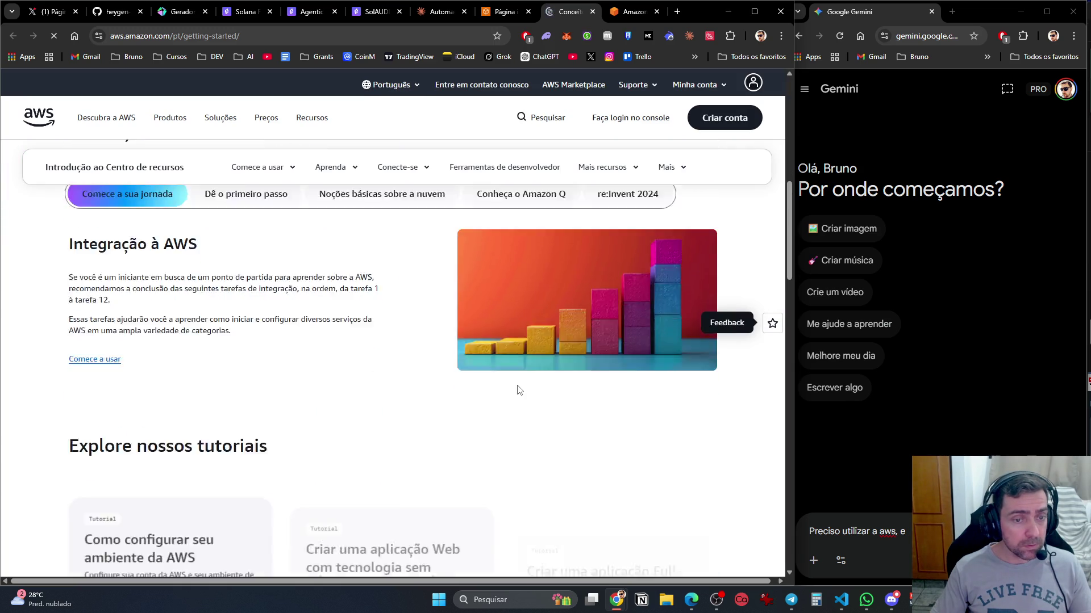
scroll(674, 470, "down", 5)
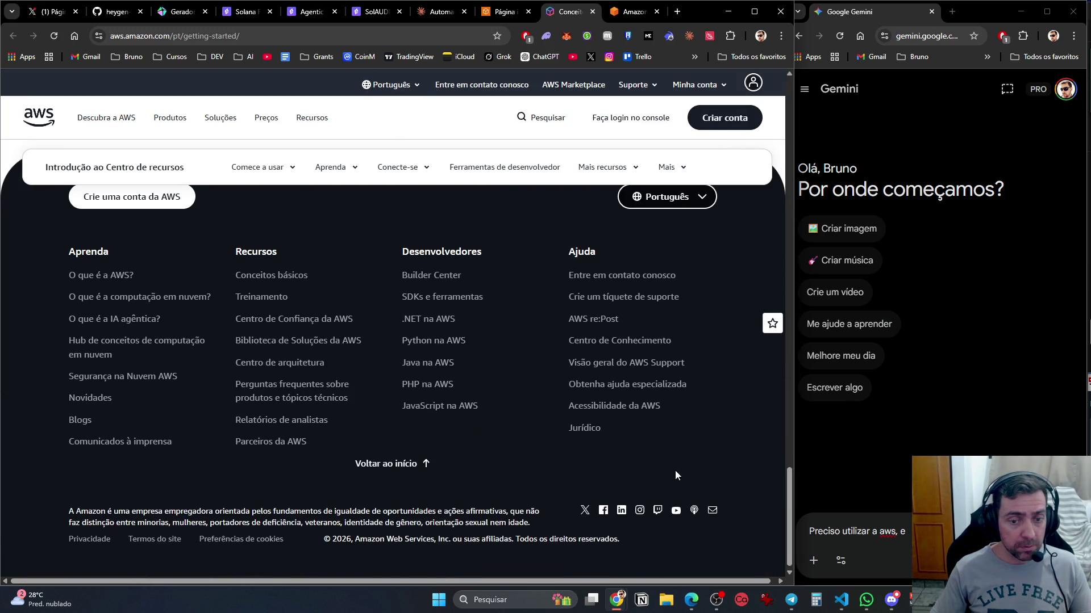
key("Home")
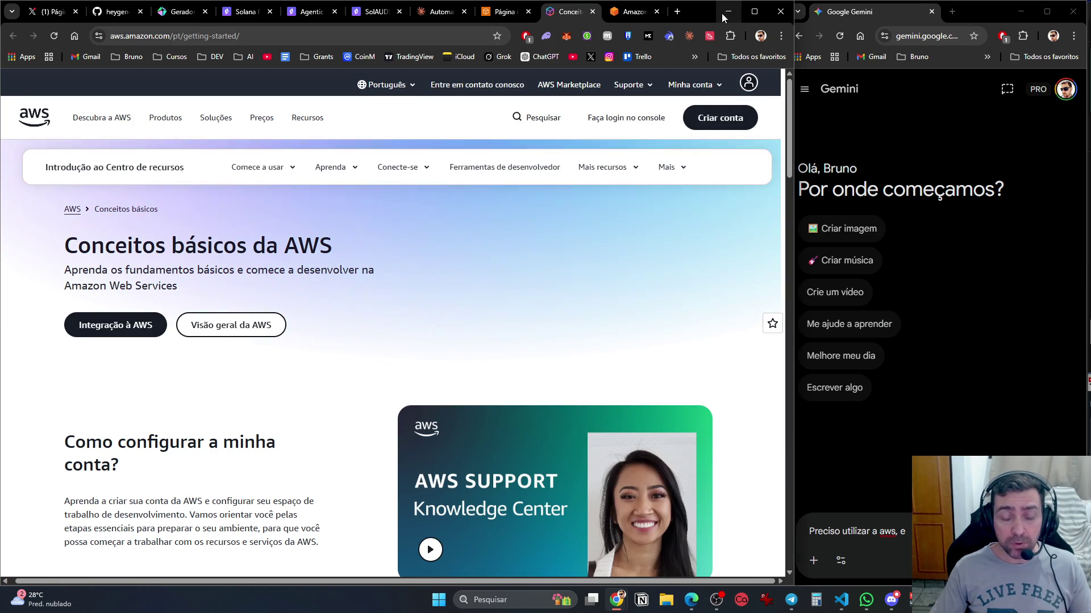
left_click(1052, 36)
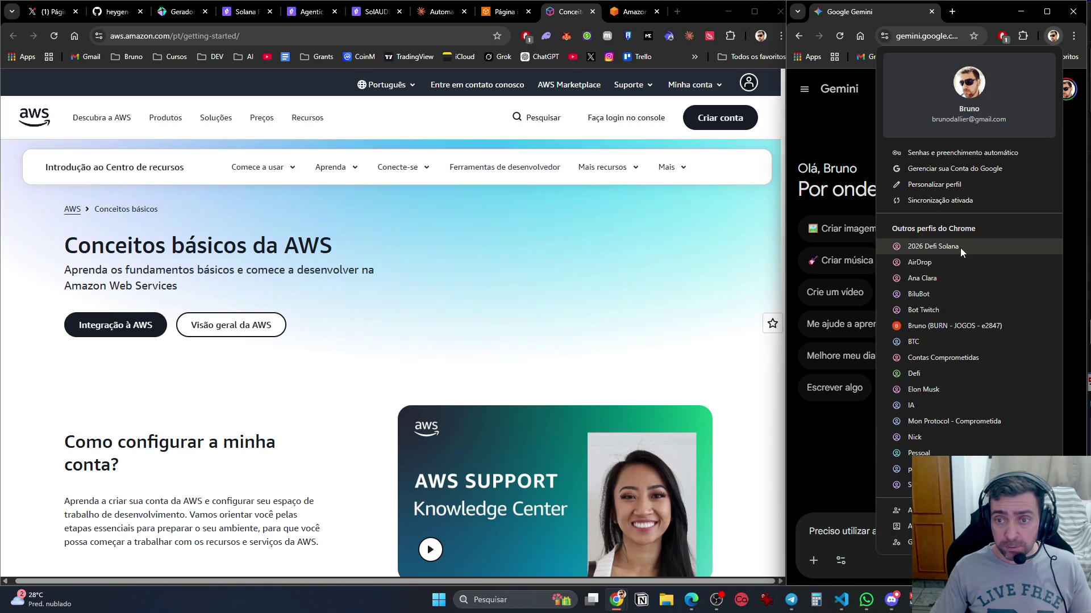
left_click(932, 405)
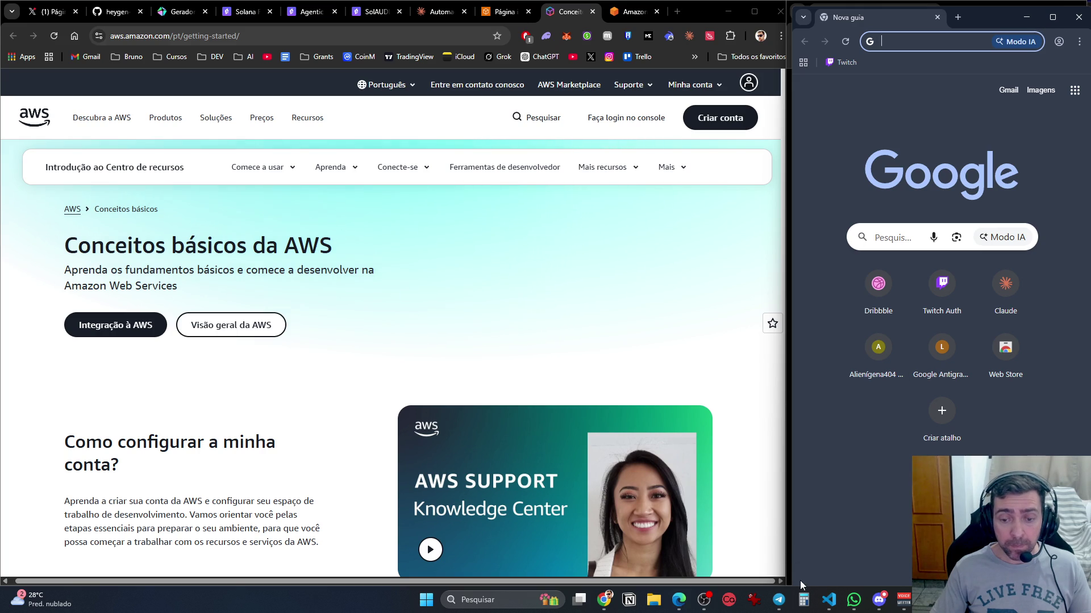
left_click(879, 599)
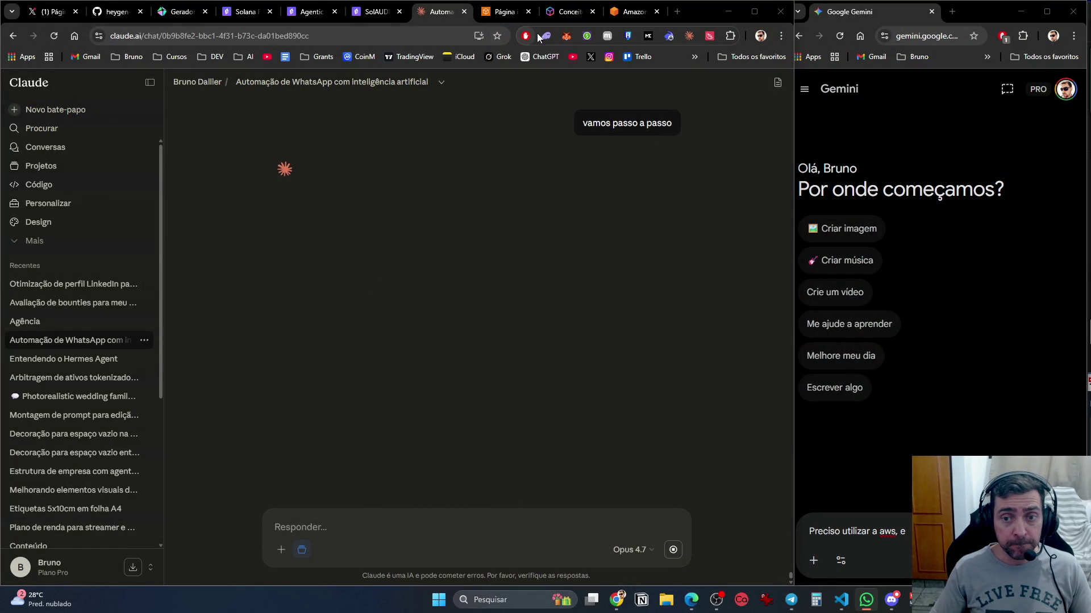
- Put the cursor in the Gemini prompt box
left_click(1014, 312)
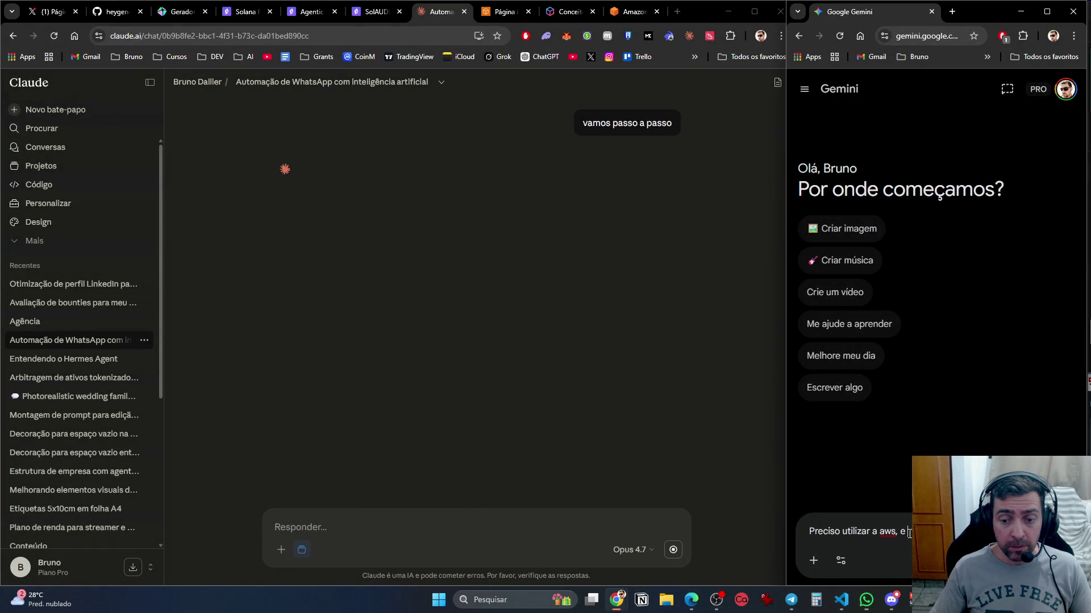
- Open File Explorer and navigate into the Projetos\Whats_app folder
key("ctrl+a")
key("alt+Tab")
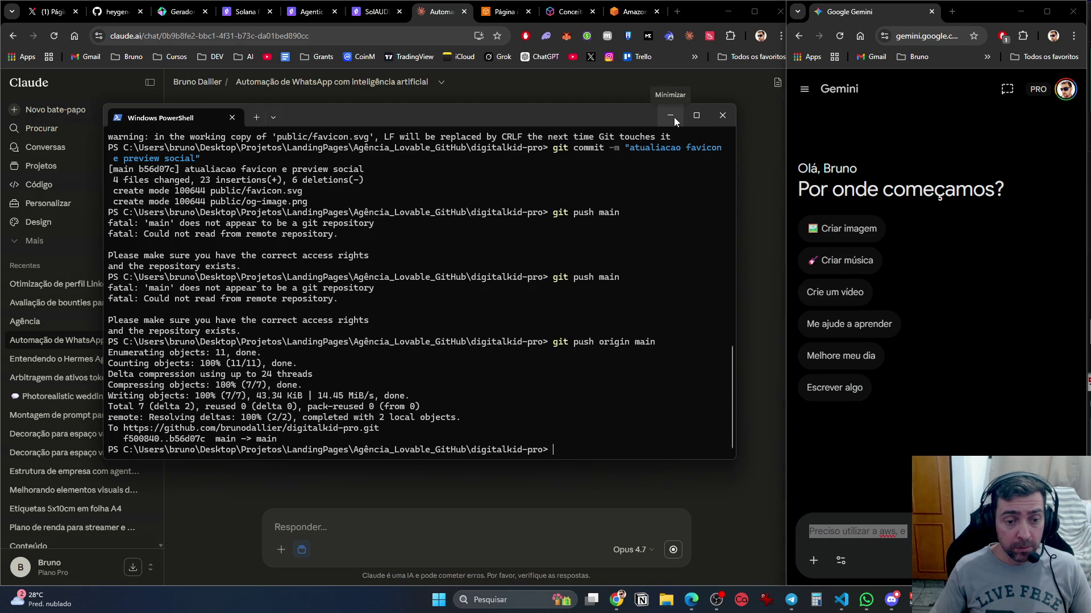
left_click(664, 601)
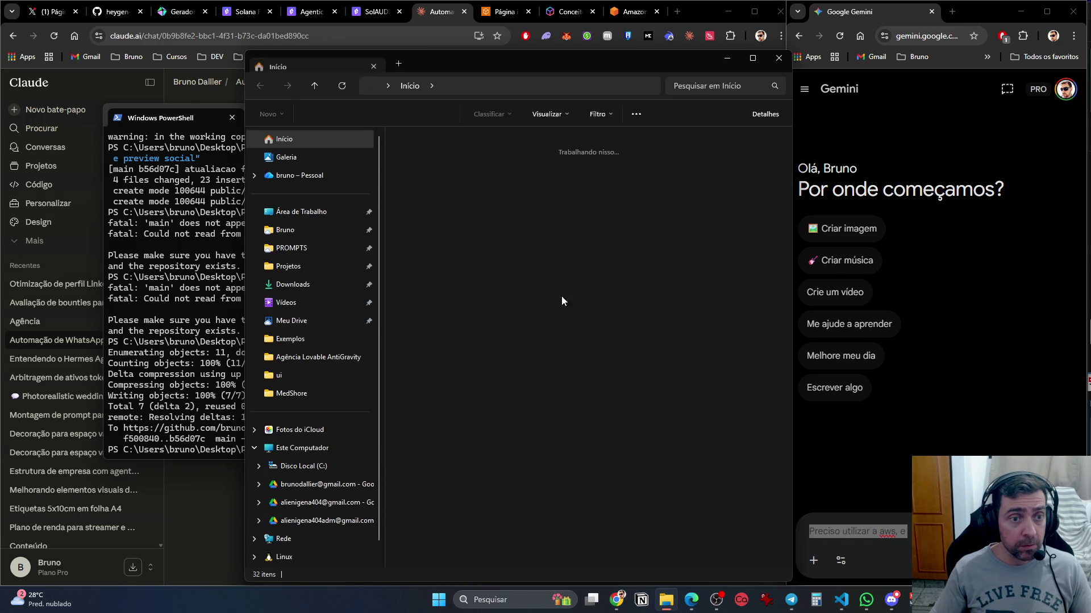
left_click(288, 266)
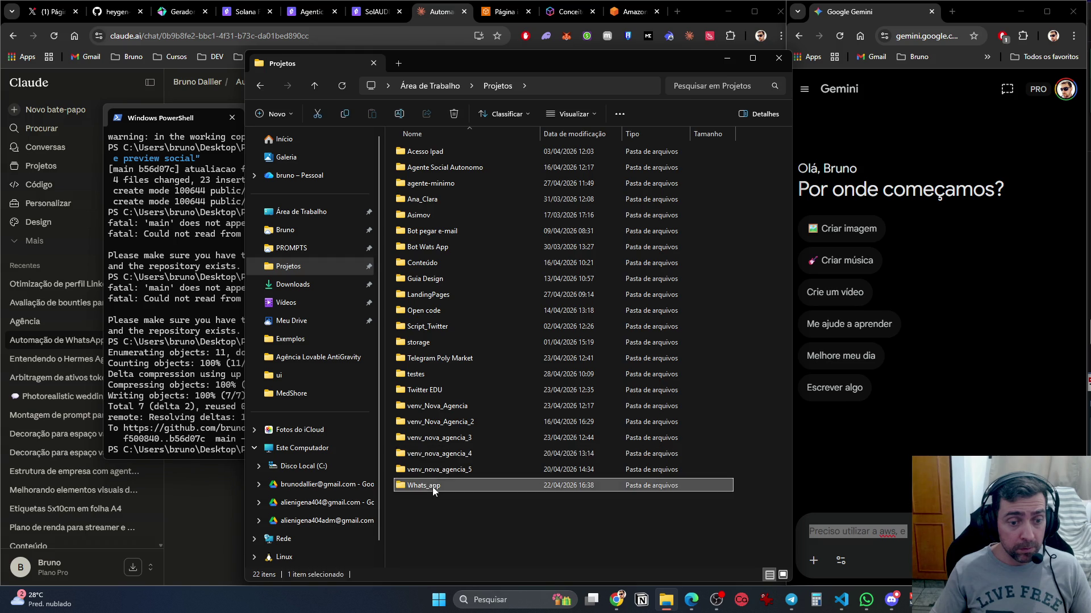
double_click(432, 486)
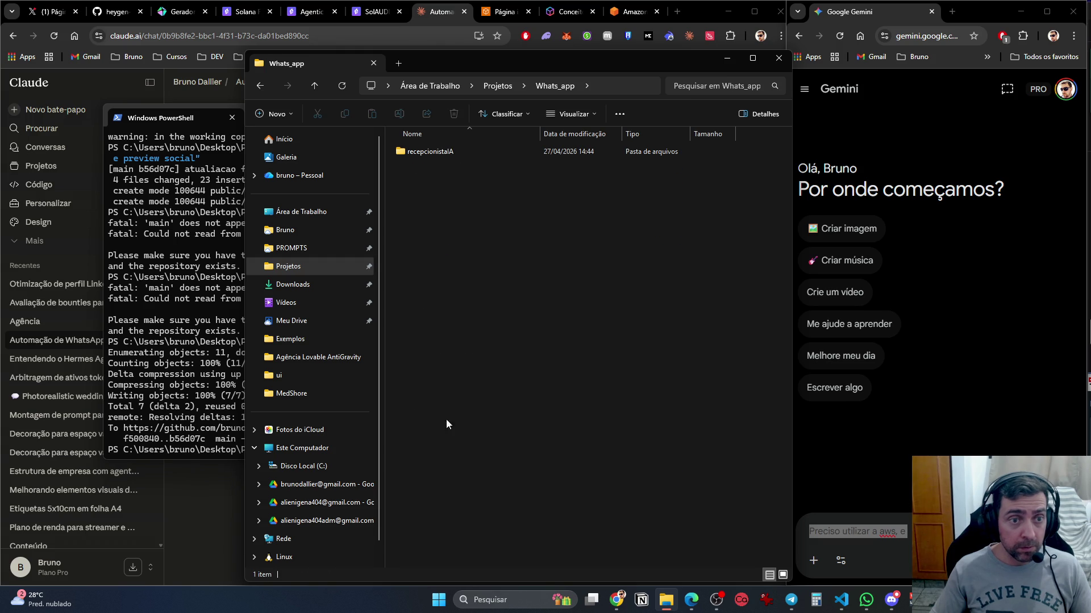
- Create and open a new folder named with the client's name plus '-Whats-meu-negocio'
right_click(439, 188)
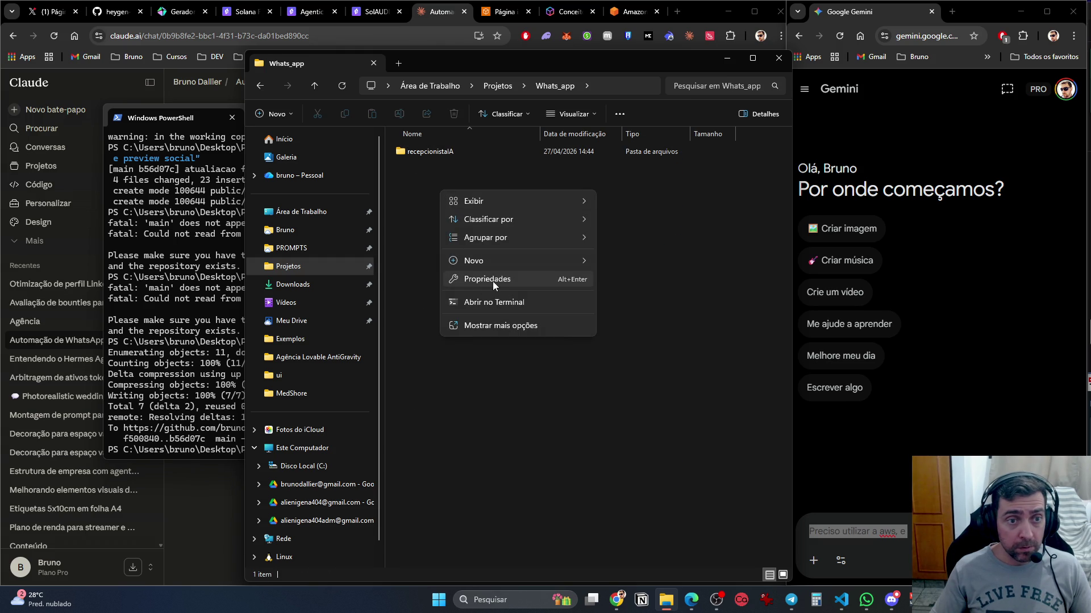
mouse_move(506, 263)
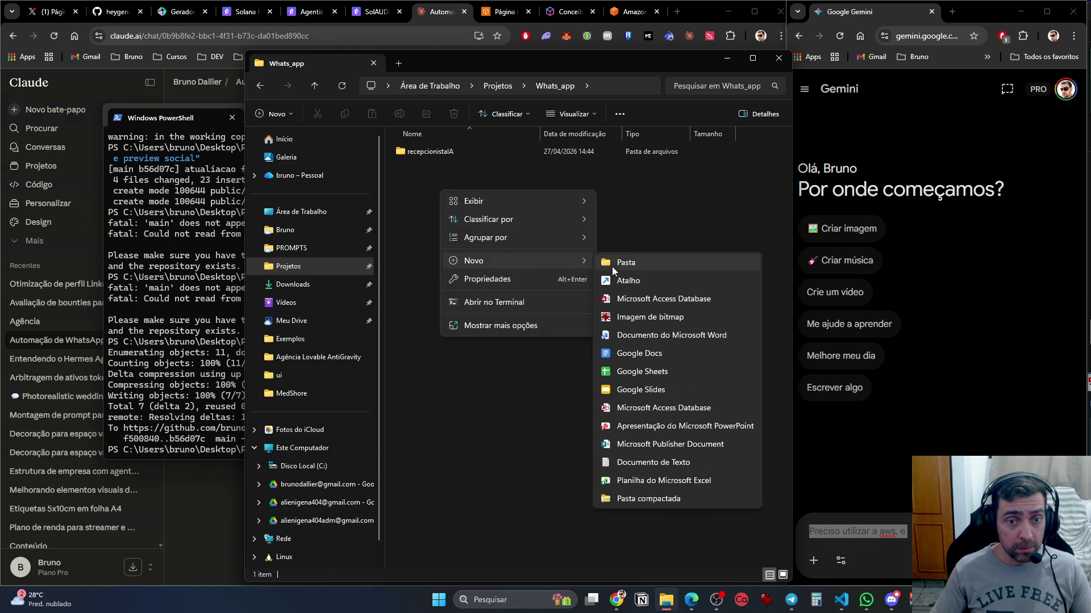
left_click(604, 256)
type("Mar")
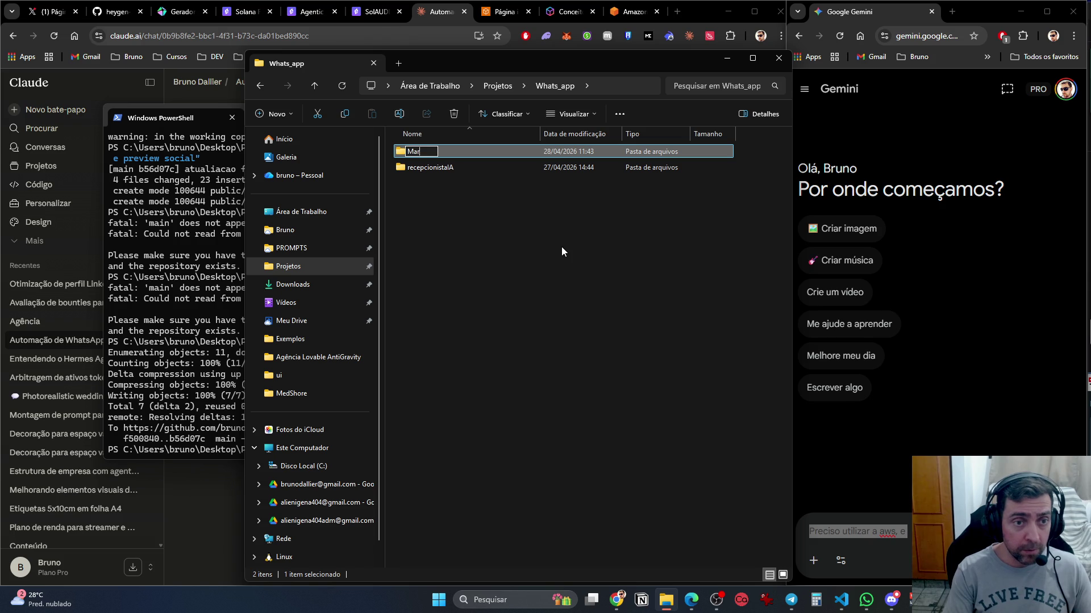
type("ina_")
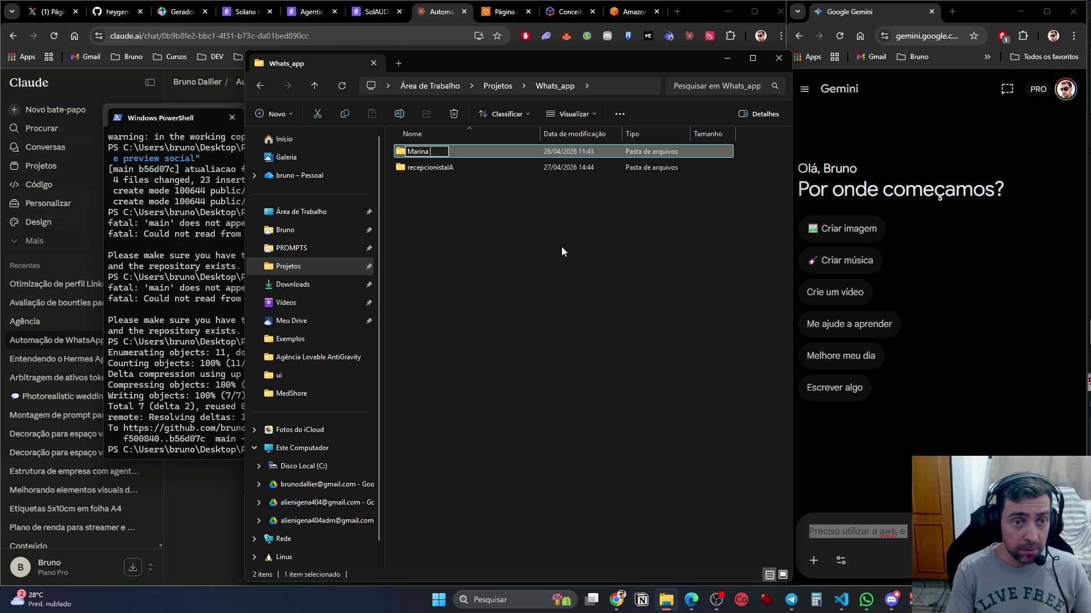
key("BackSpace")
type("-Whats-meu-negocio")
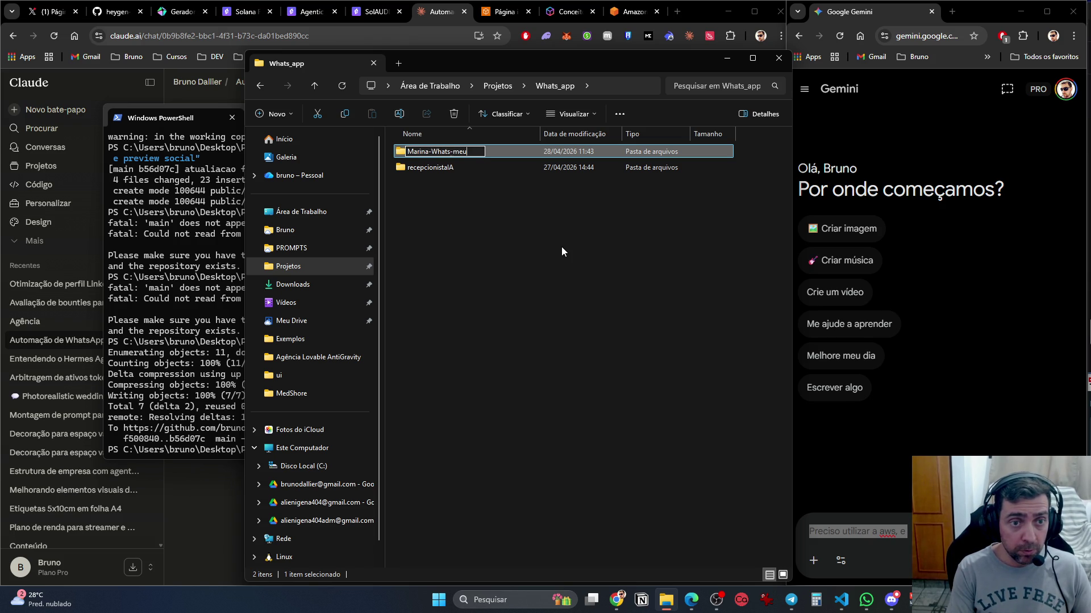
key("Return")
key("Return")
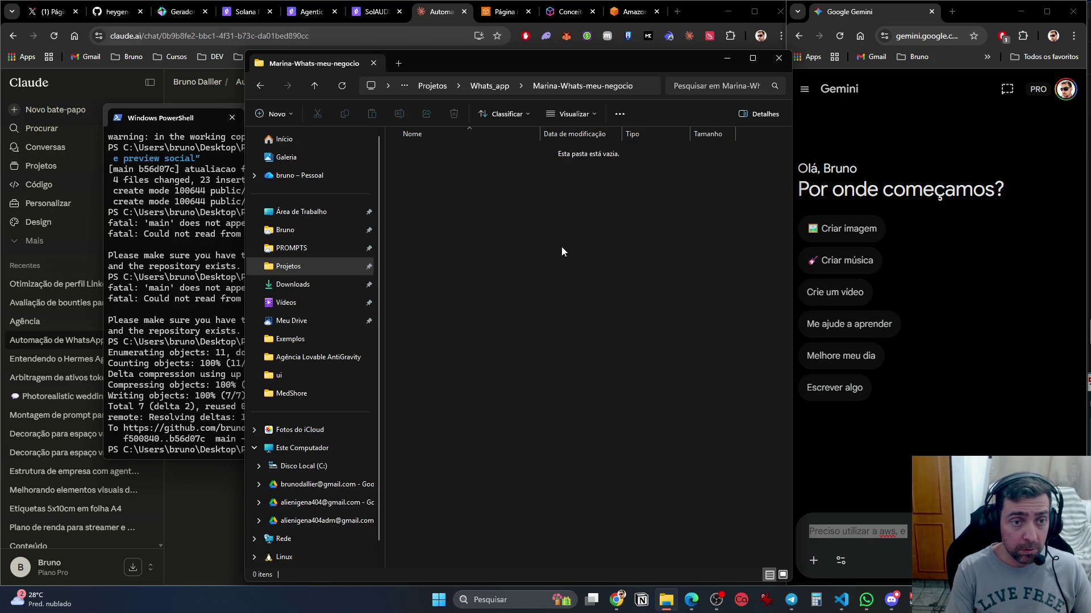
right_click(526, 217)
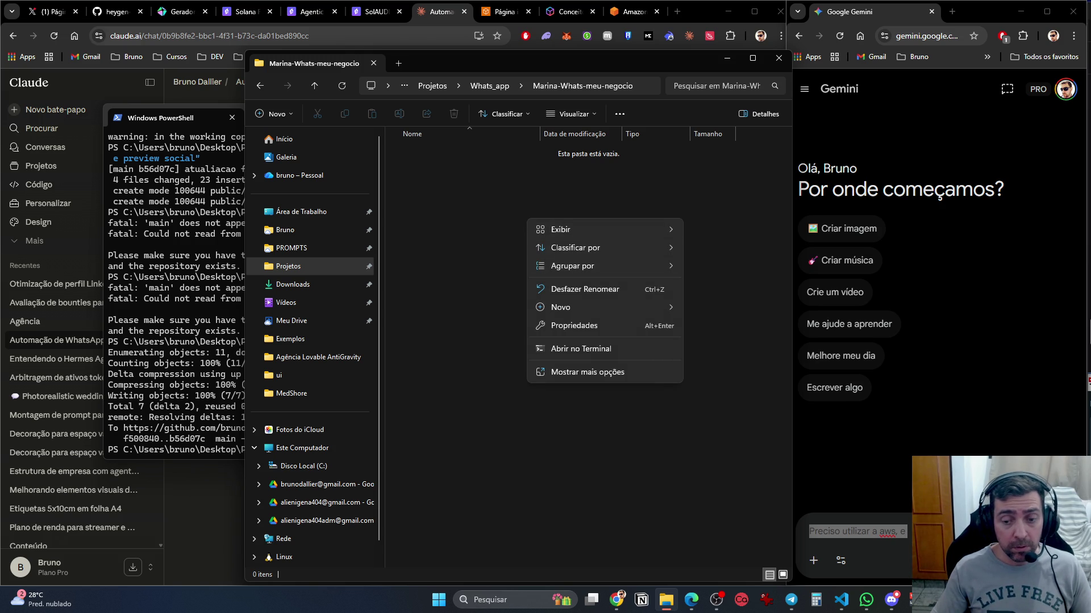
key("alt+Tab")
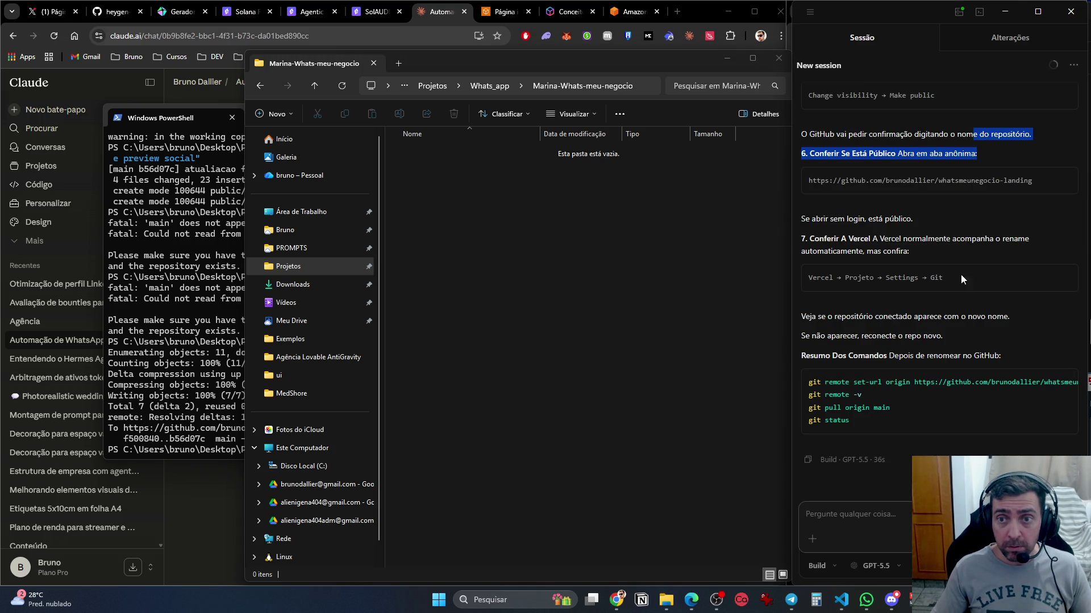
- Run git status to confirm digitalkid-pro has nothing to commit and matches origin/main
scroll(903, 465, "up", 10)
scroll(901, 476, "up", 15)
scroll(926, 174, "down", 2)
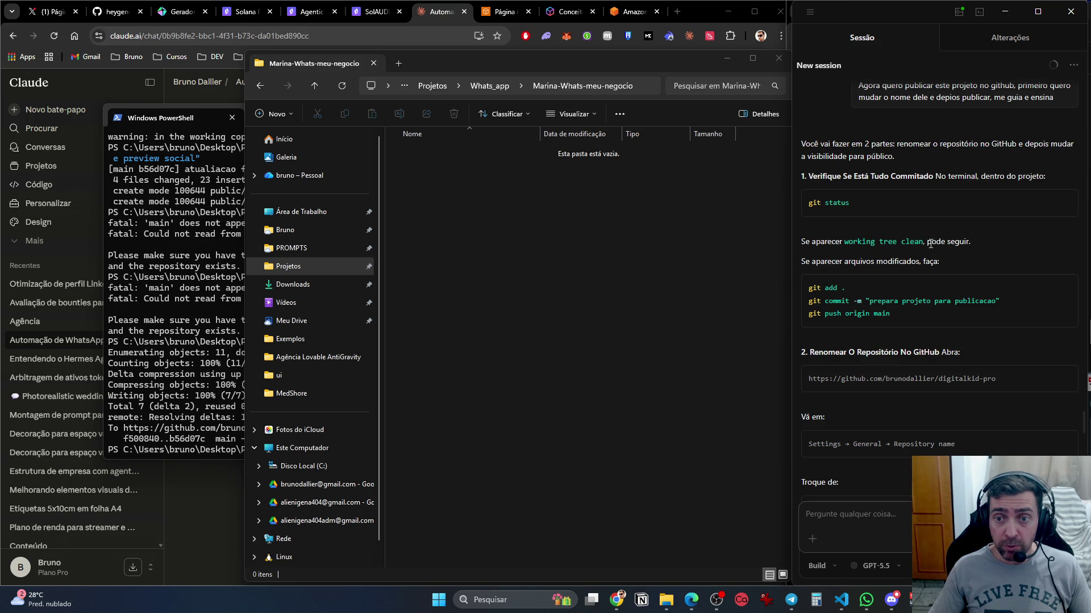
key("alt+Tab")
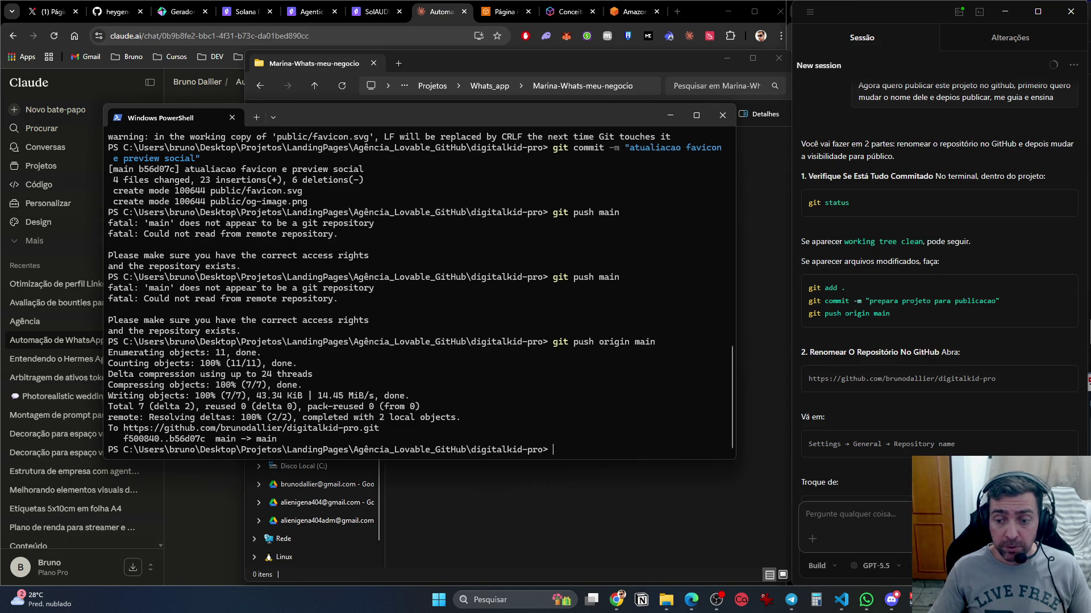
type("git status")
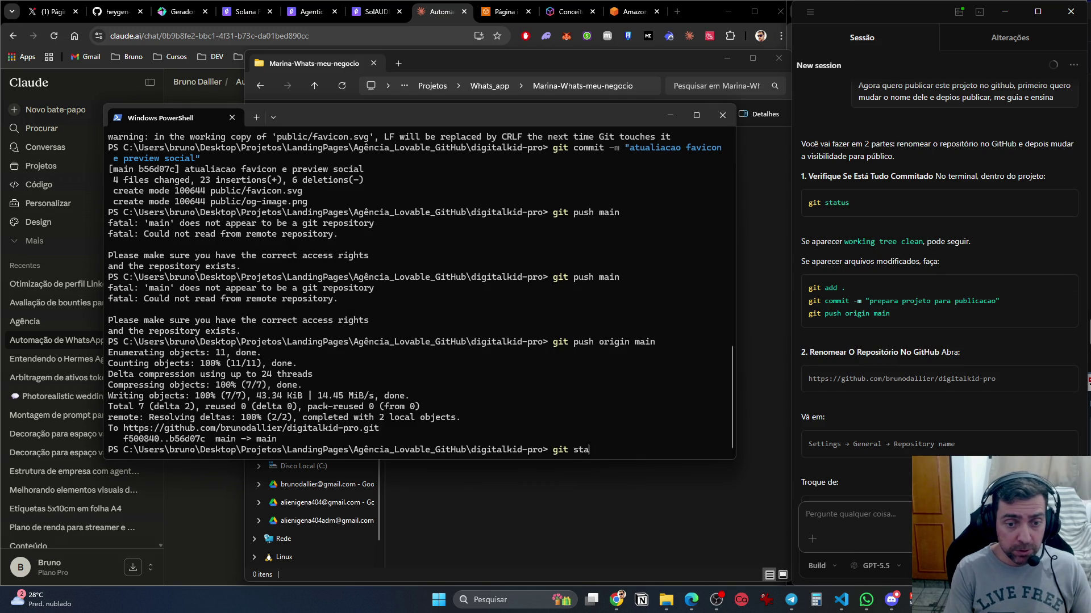
key("Return")
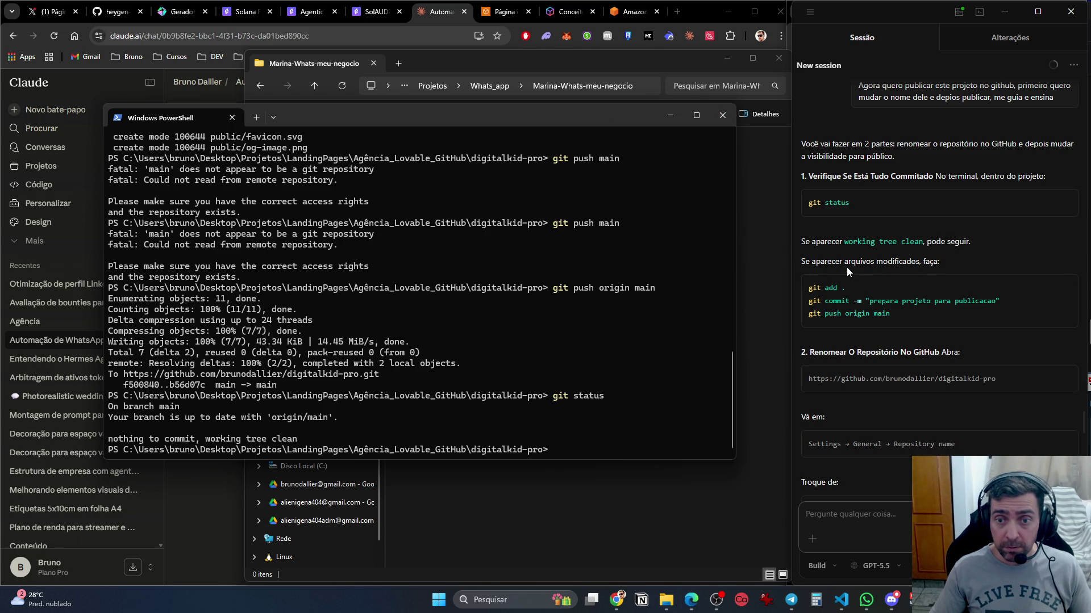
scroll(929, 270, "down", 2)
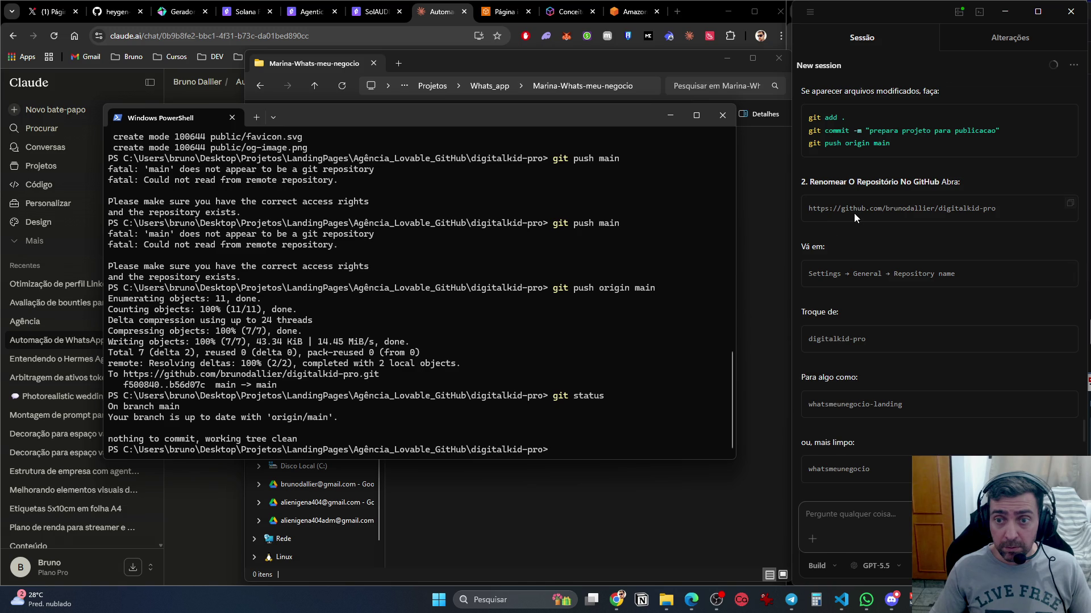
left_click(634, 13)
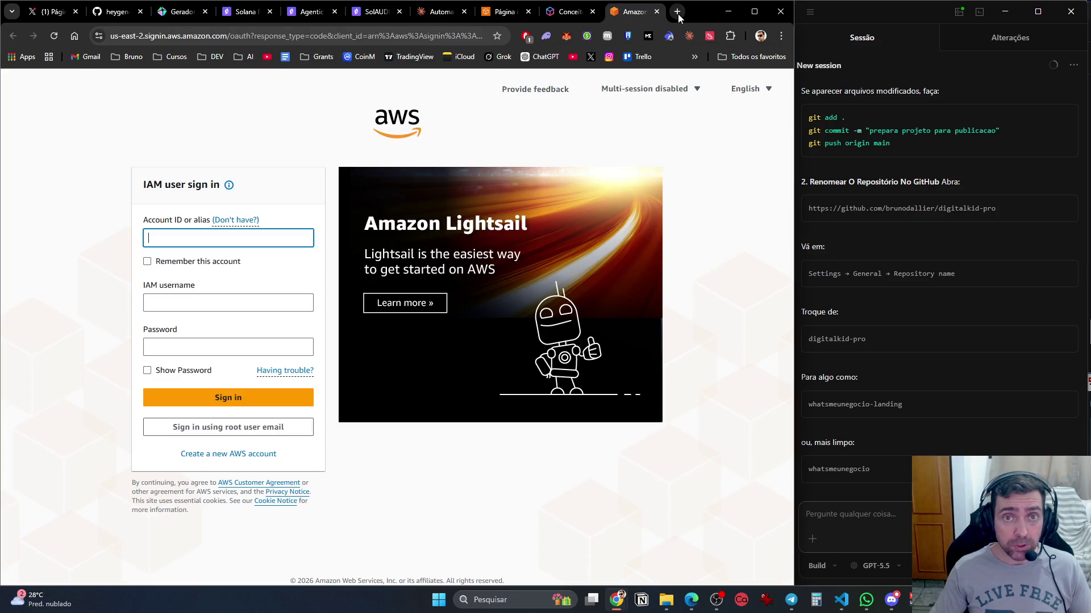
- Go to github.com and open the digitalkid-pro repository's settings
left_click(679, 15)
type("github.com")
key("Return")
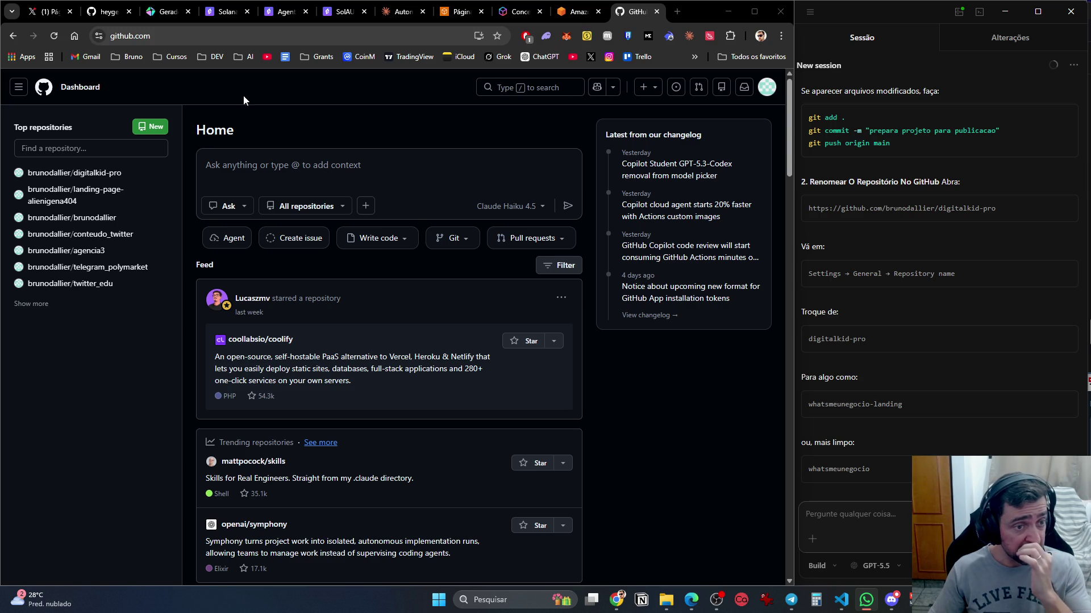
left_click(88, 174)
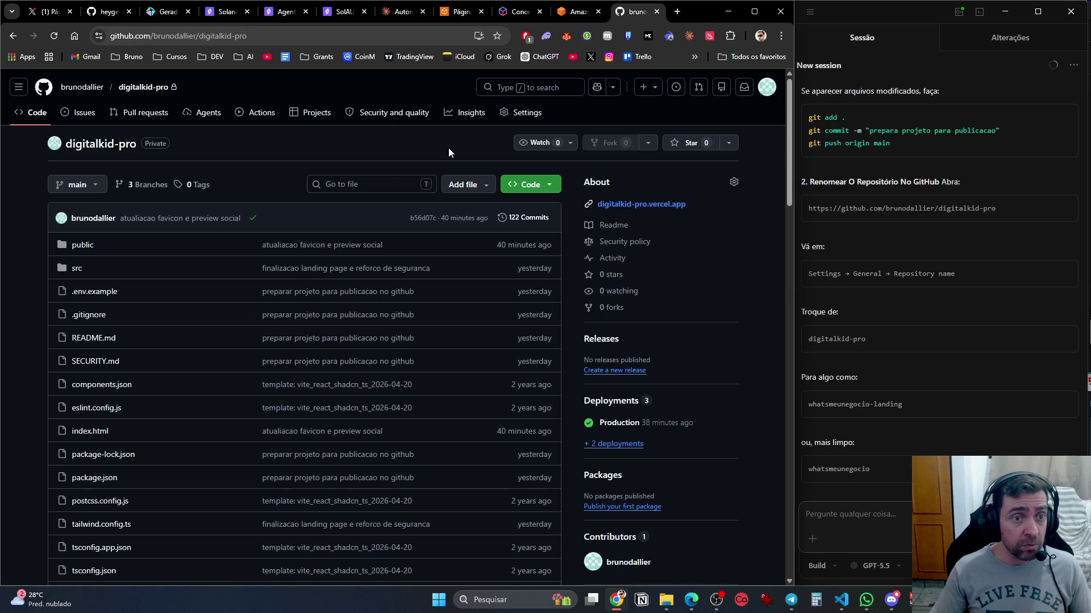
left_click(527, 112)
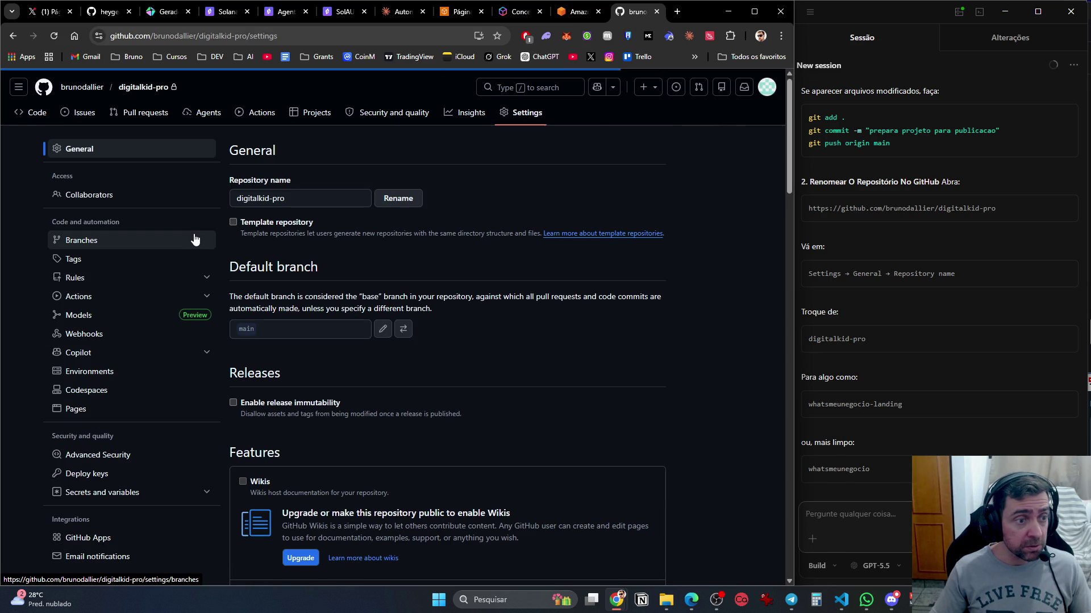
- Rename the repository from digitalkid-pro to whatsmeunegocio-landing
triple_click(329, 199)
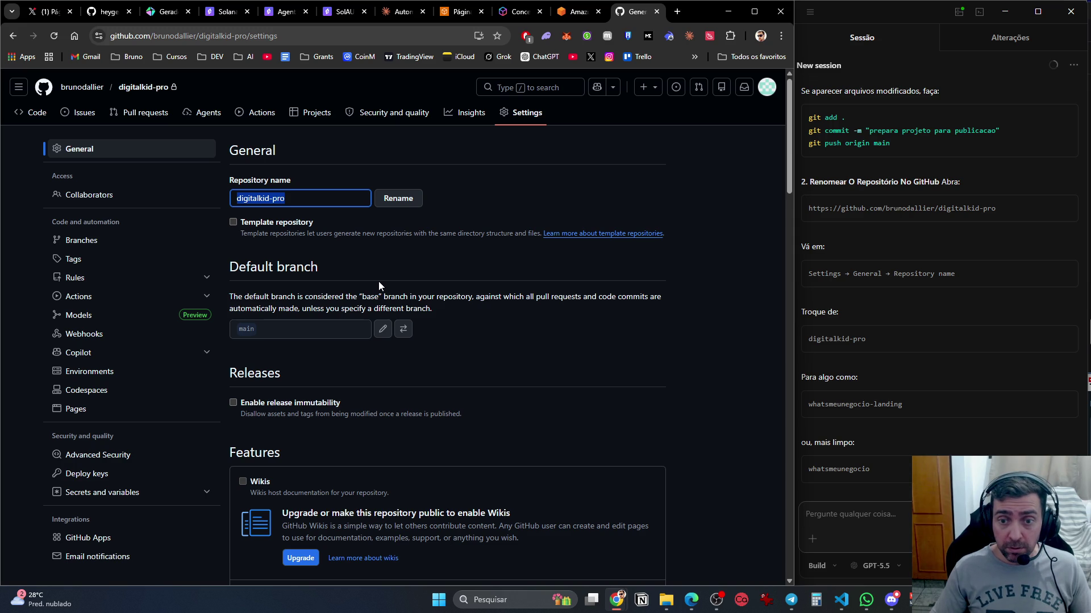
triple_click(909, 406)
key("ctrl+c")
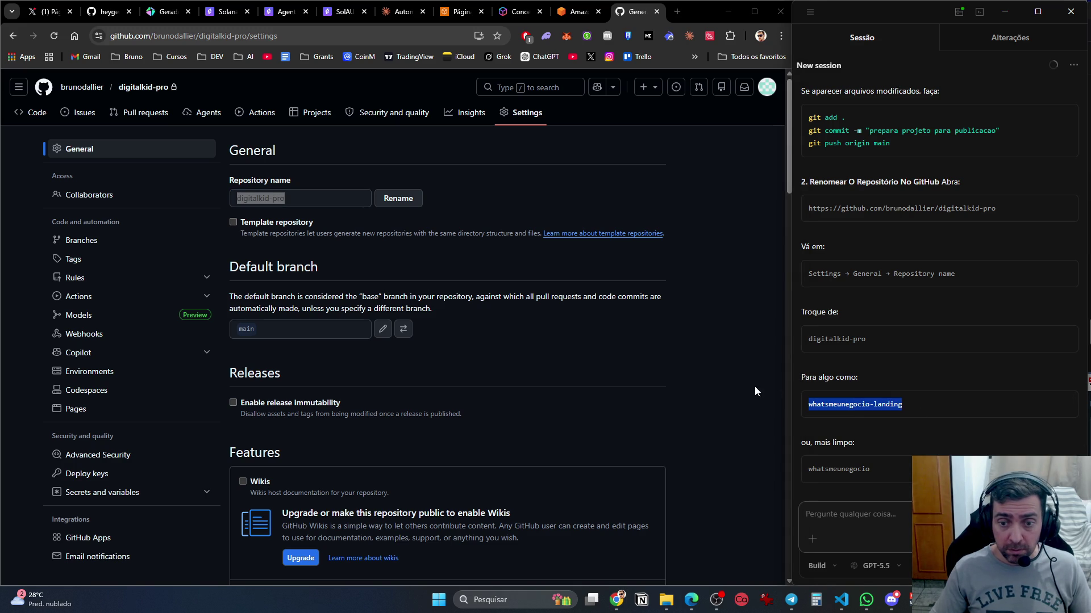
triple_click(329, 206)
key("ctrl+v")
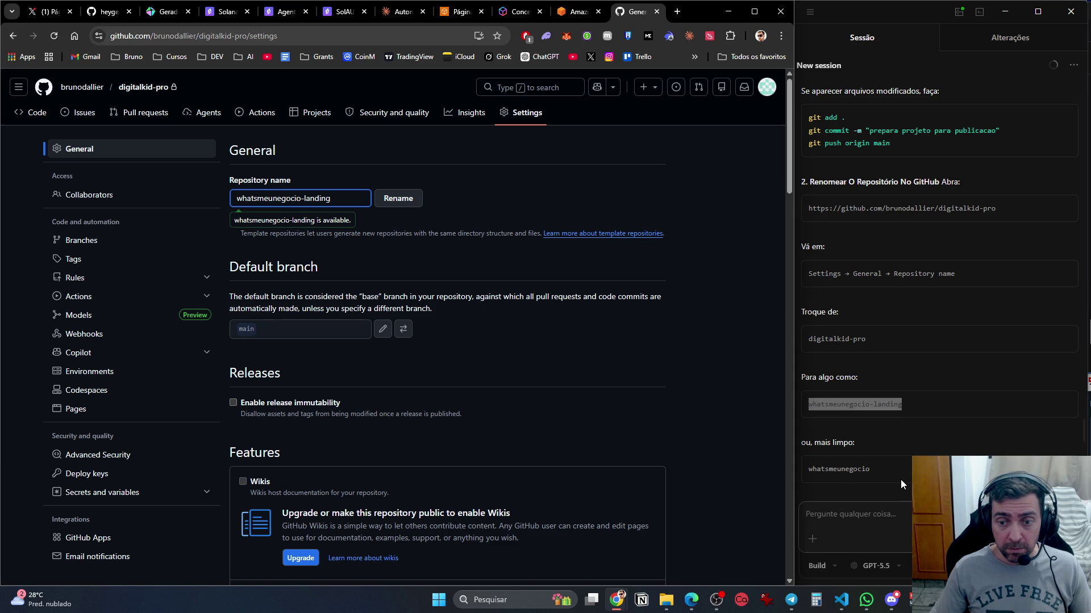
left_click_drag(881, 476, 786, 462)
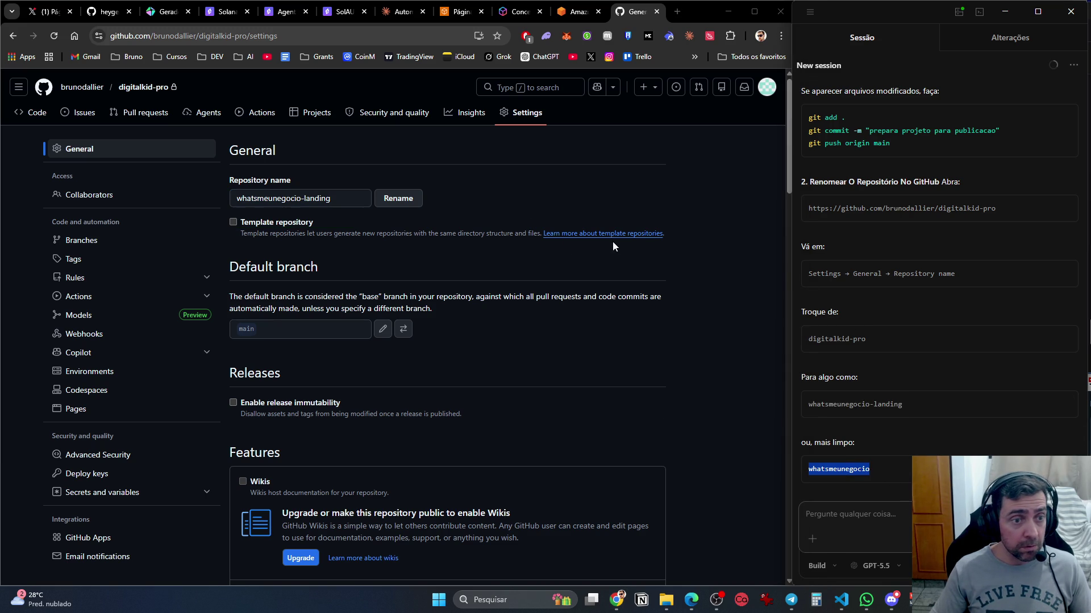
scroll(601, 244, "down", 20)
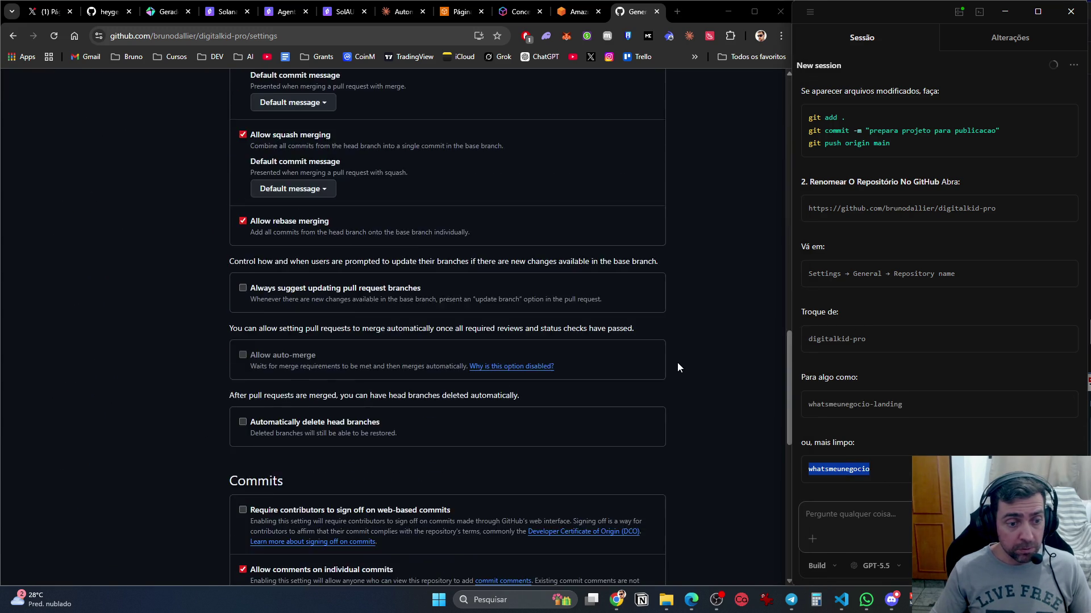
scroll(677, 367, "down", 10)
scroll(687, 452, "up", 20)
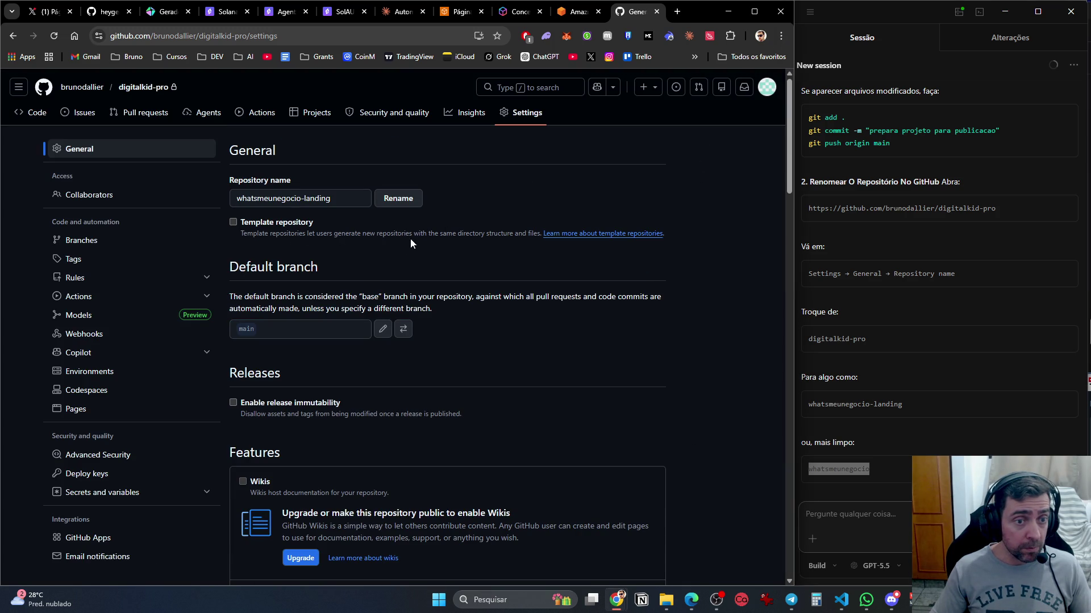
left_click(408, 199)
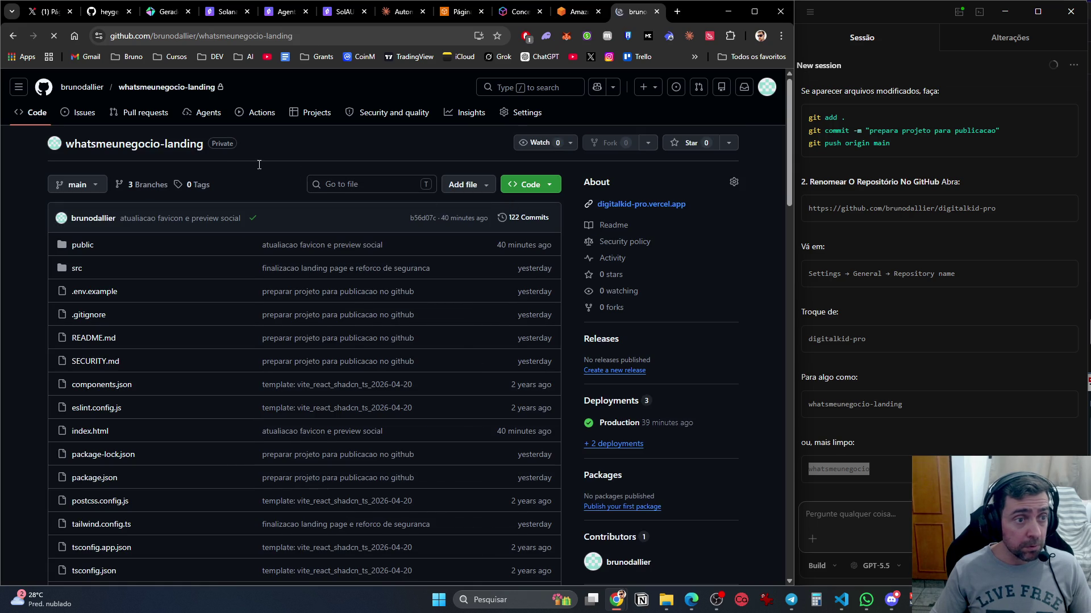
scroll(907, 391, "down", 5)
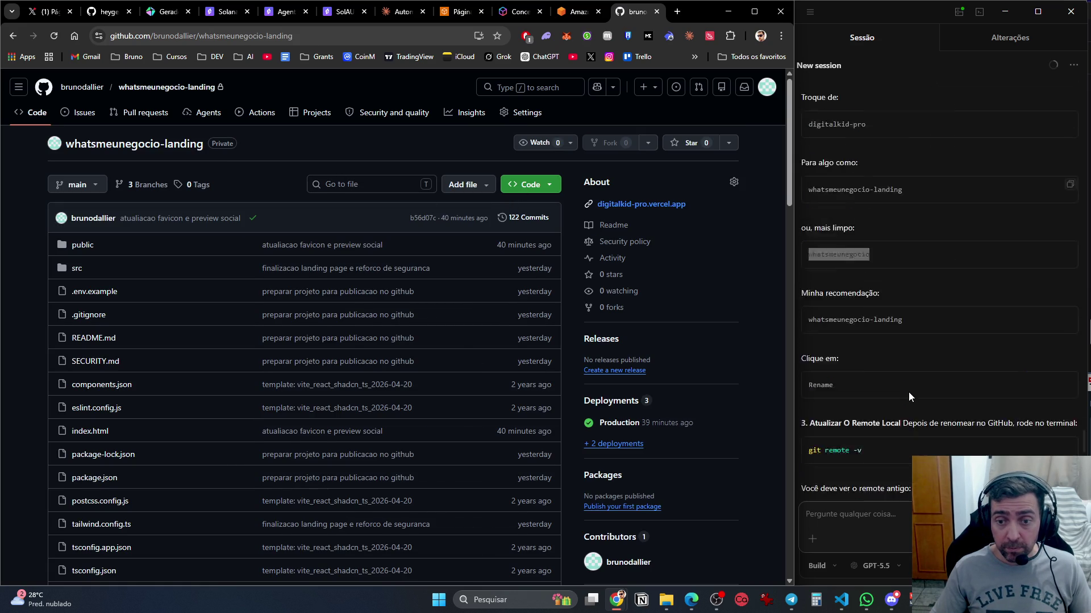
scroll(904, 320, "down", 2)
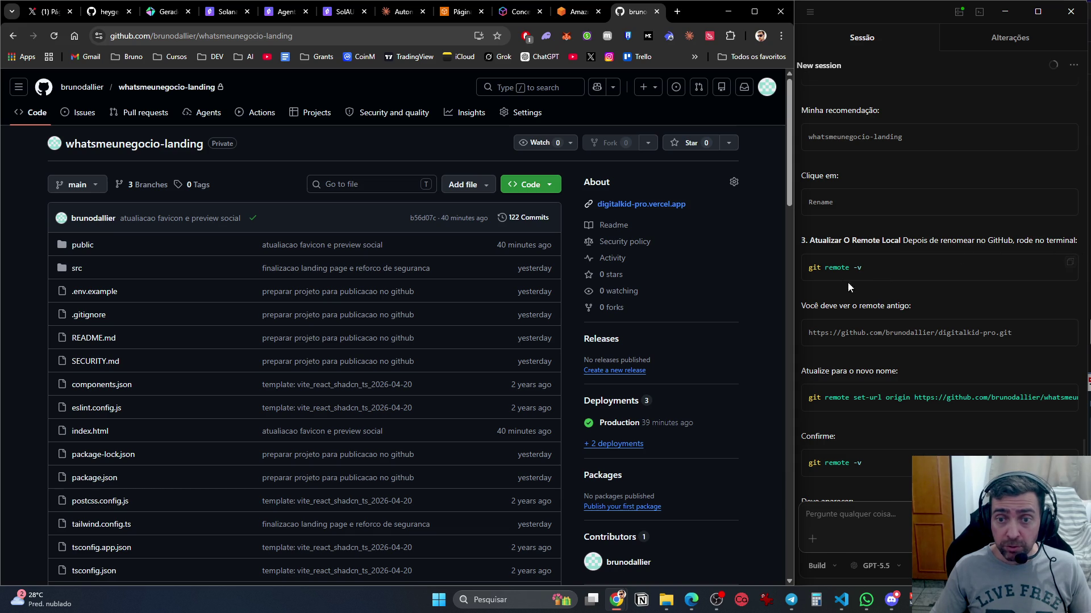
key("alt+Tab")
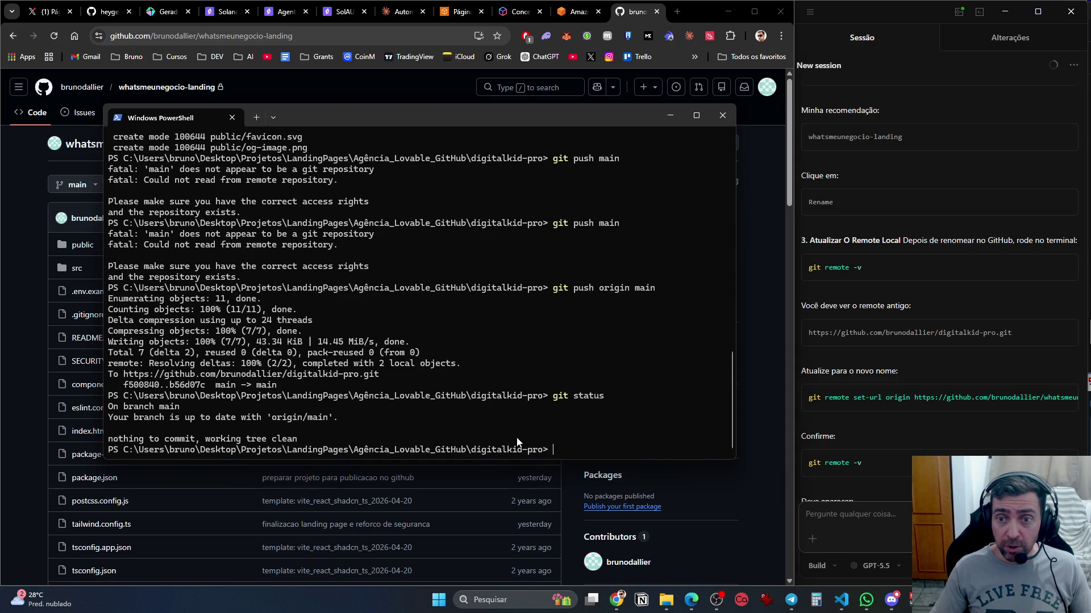
- List the project's current remote URLs with git remote -v
type("git remote")
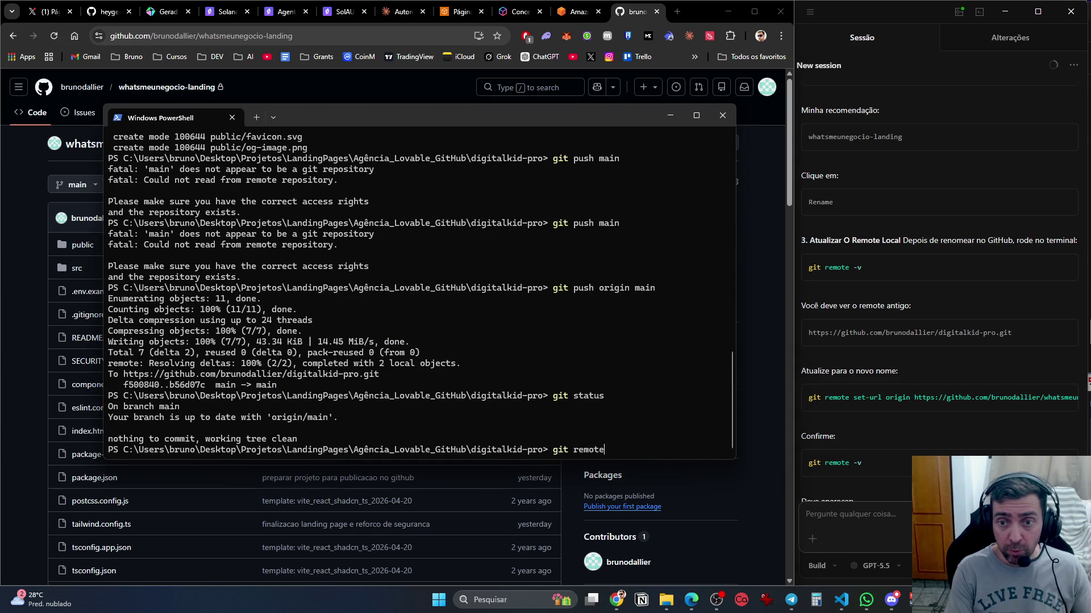
type(" -v")
key("Return")
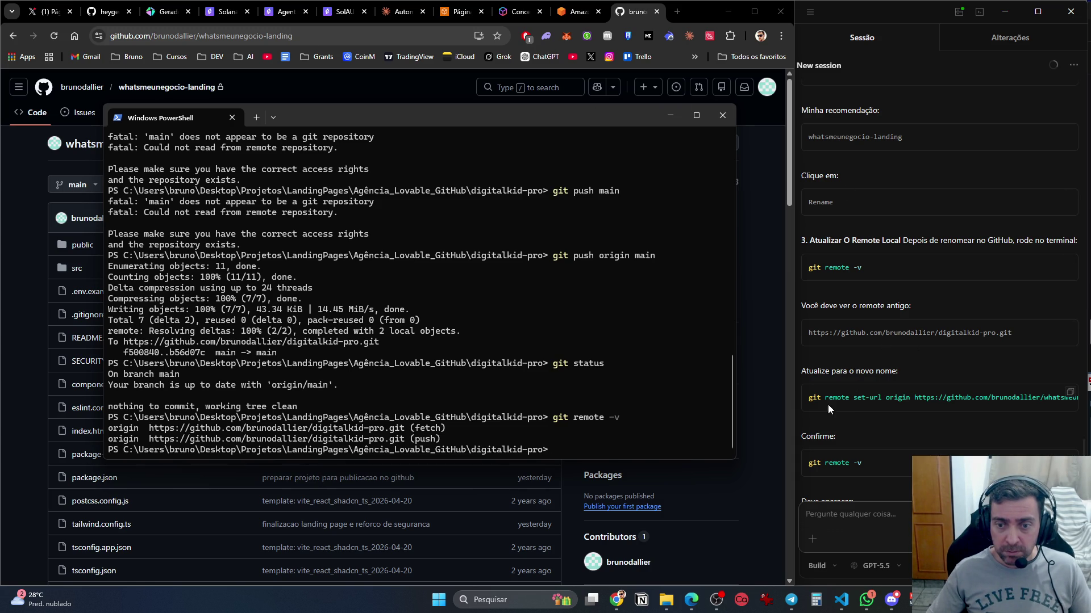
left_click(1074, 398)
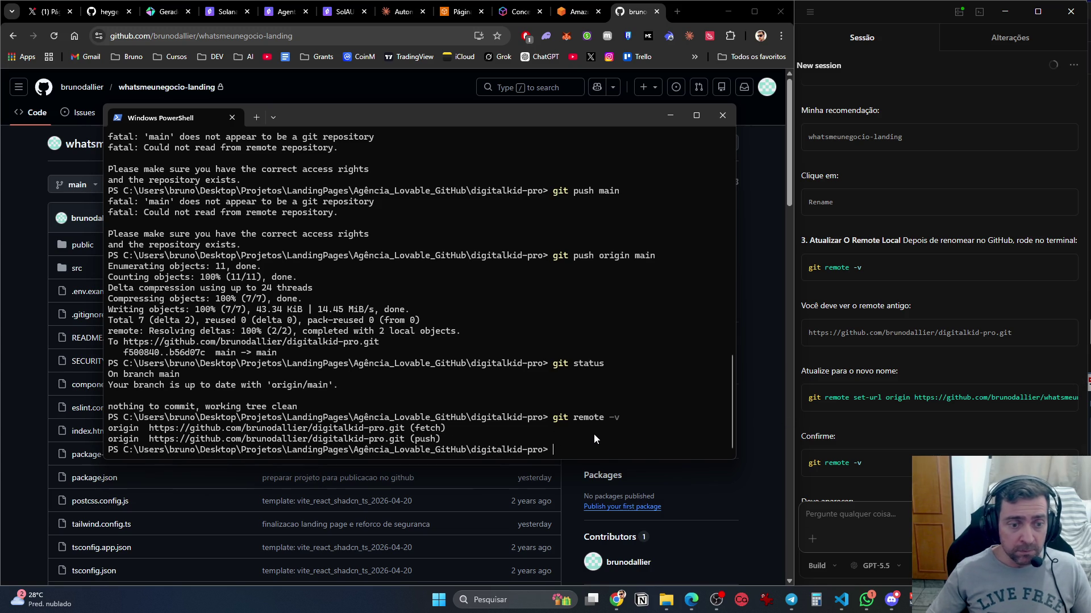
- Run git remote set-url origin with the whatsmeunegocio-landing HTTPS clone URL copied from GitHub
type("git remote")
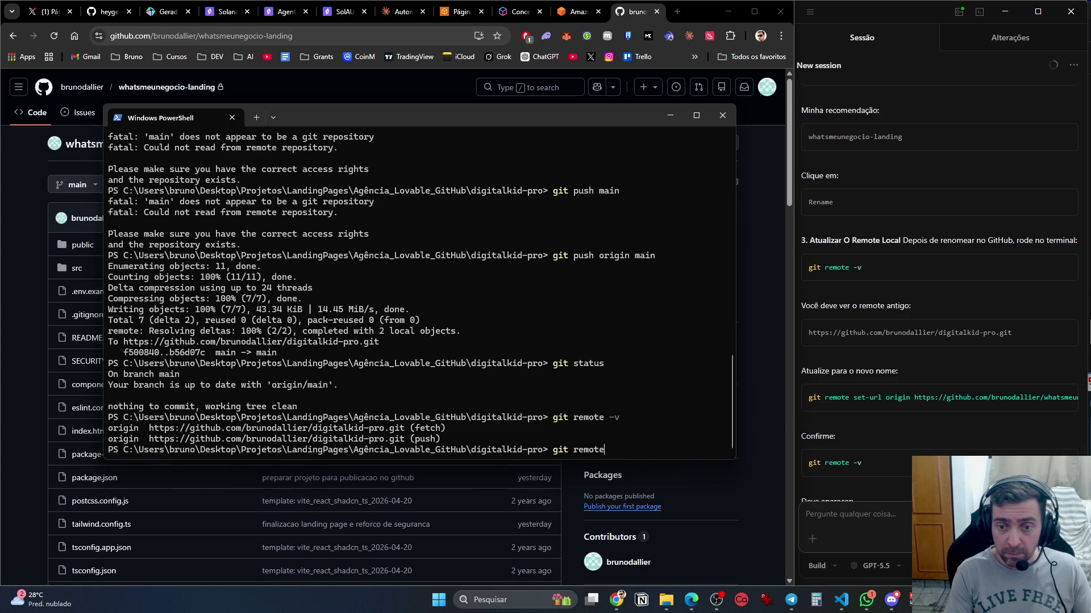
type(" set-url o")
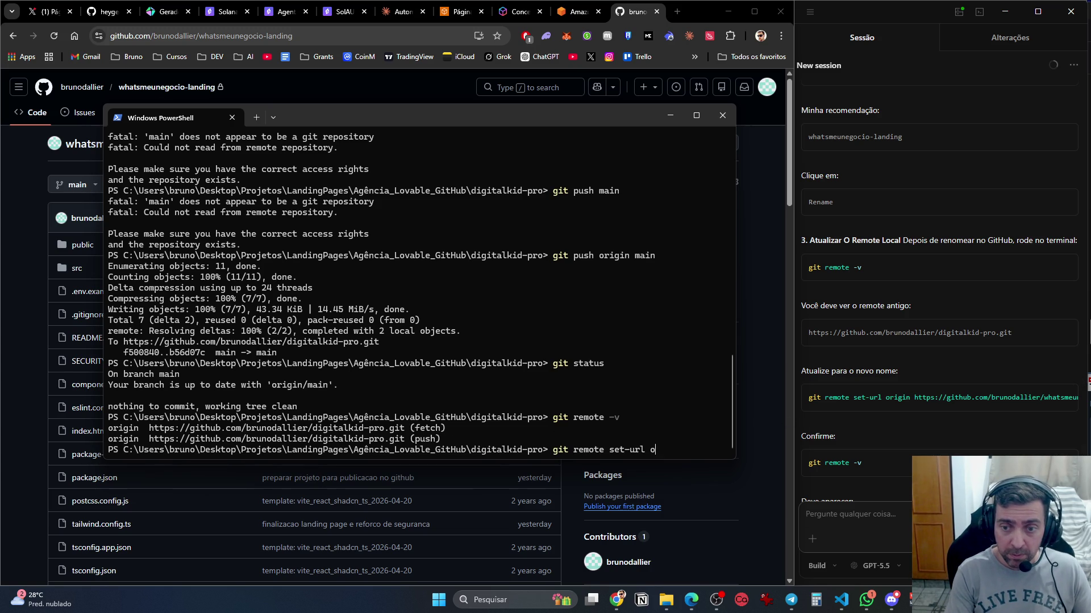
type("rigin")
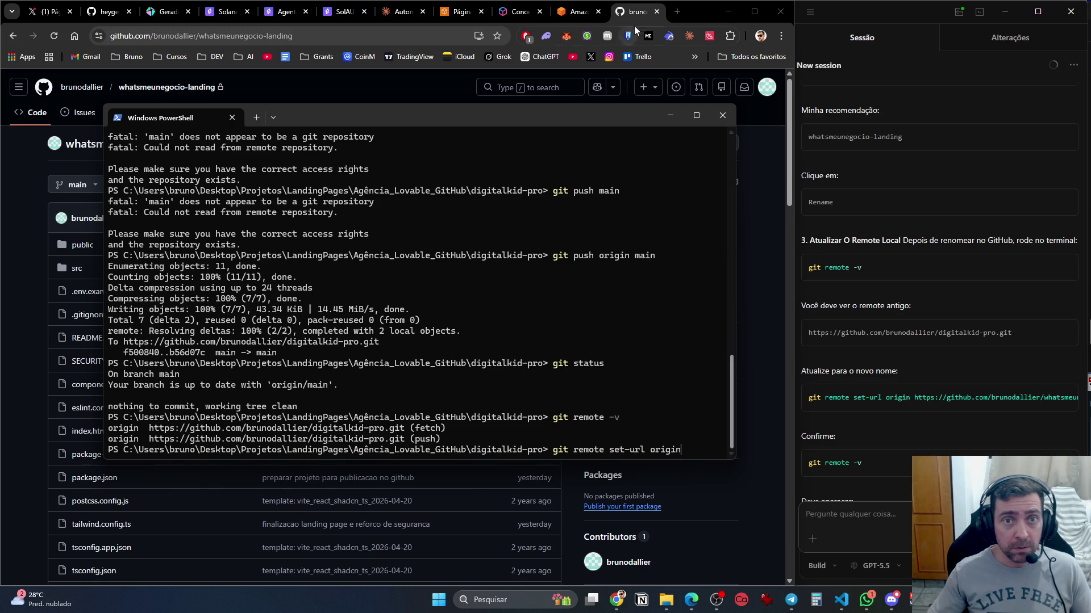
left_click(554, 73)
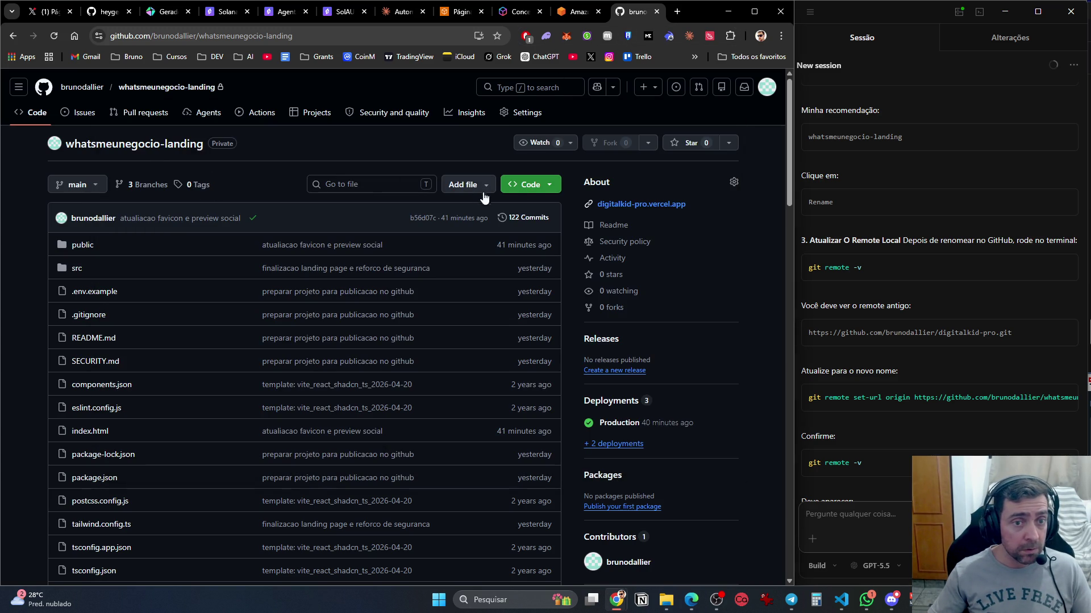
left_click(530, 187)
left_click(543, 284)
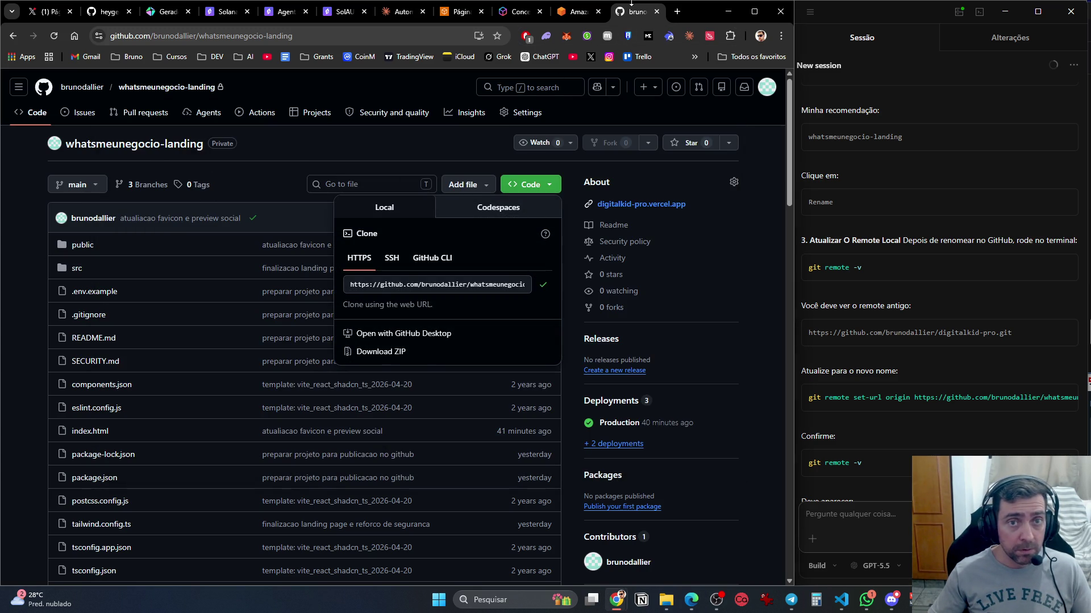
key("alt+Tab")
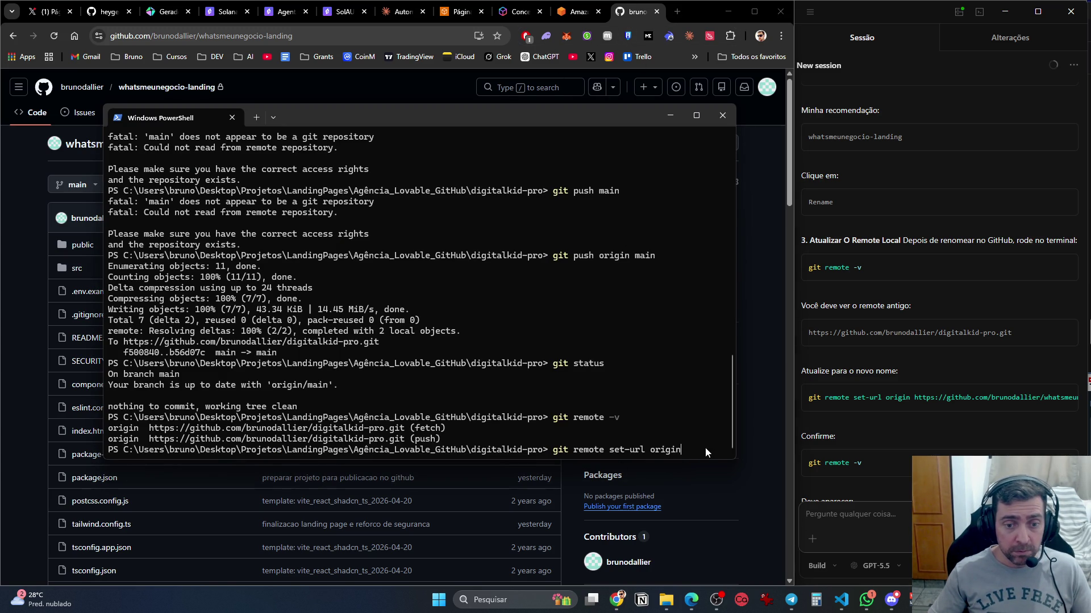
key("ctrl+v")
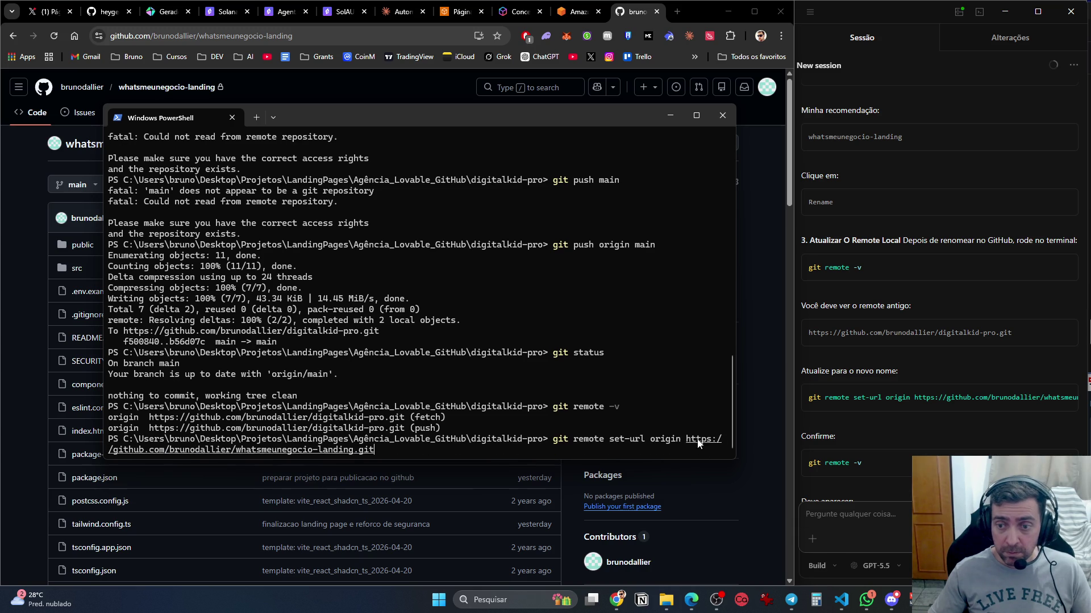
key("Return")
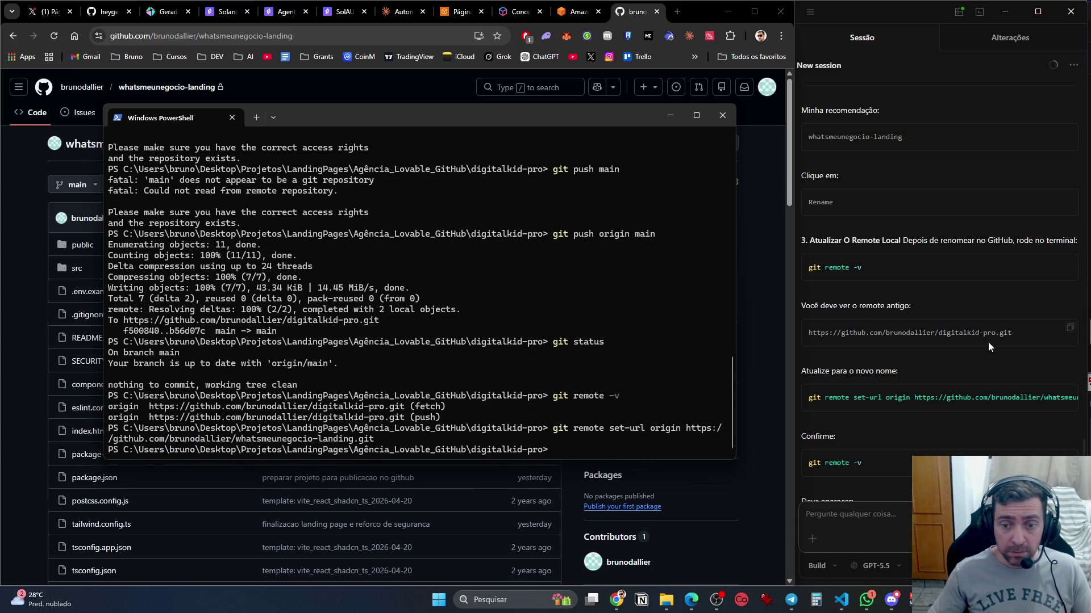
- Confirm with git remote -v that fetch and push both use whatsmeunegocio-landing.git
scroll(993, 336, "down", 3)
type("get")
key("BackSpace")
key("BackSpace")
type("iut")
key("BackSpace")
type("t remote -v")
key("Return")
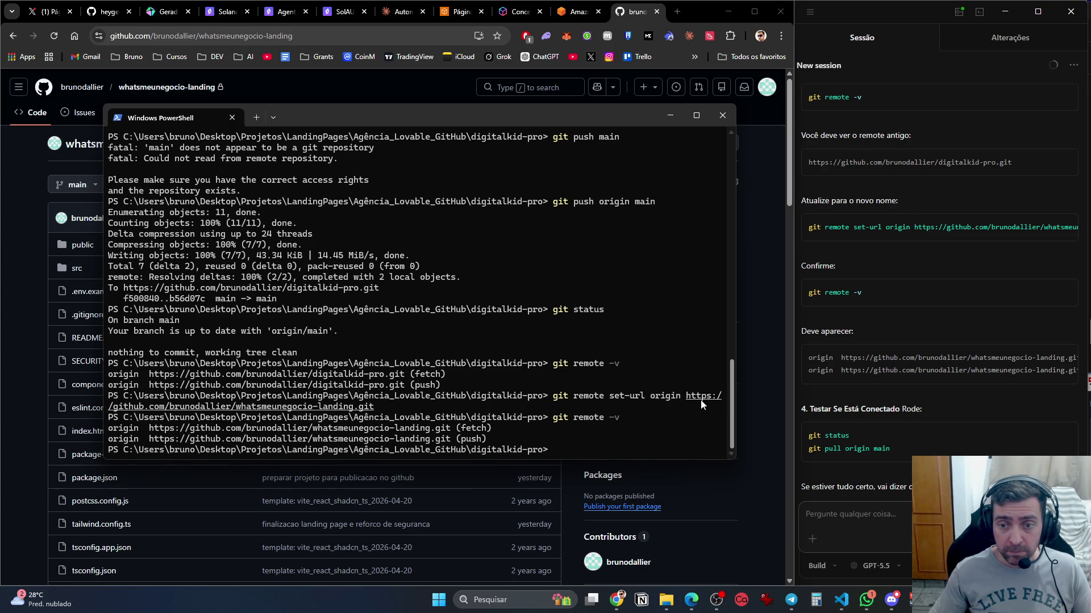
- Run git status and git pull origin main, which reports 'Already up to date.'
type("git status")
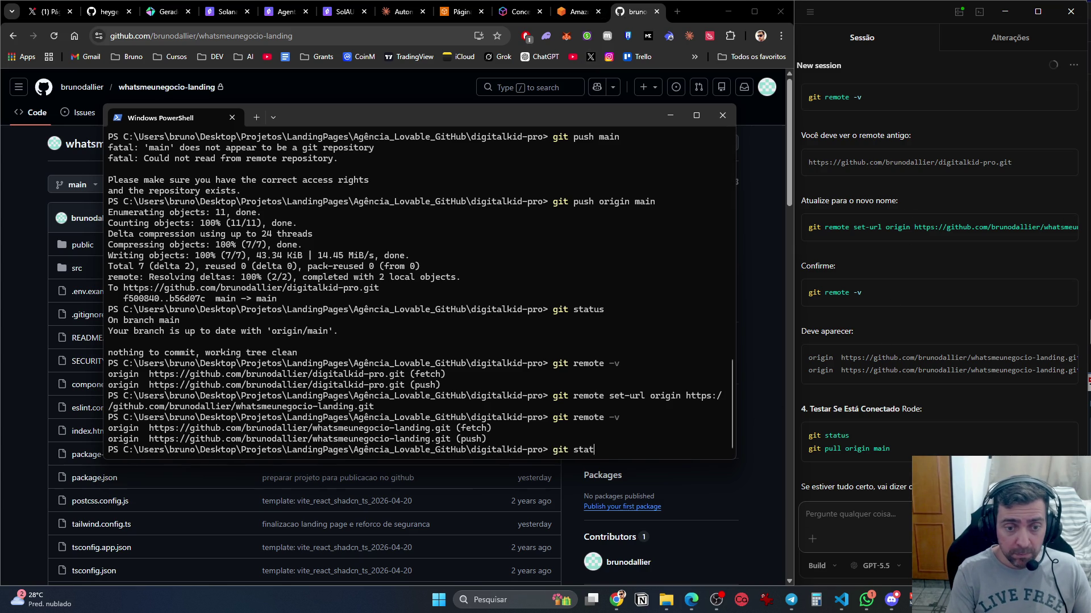
key("Return")
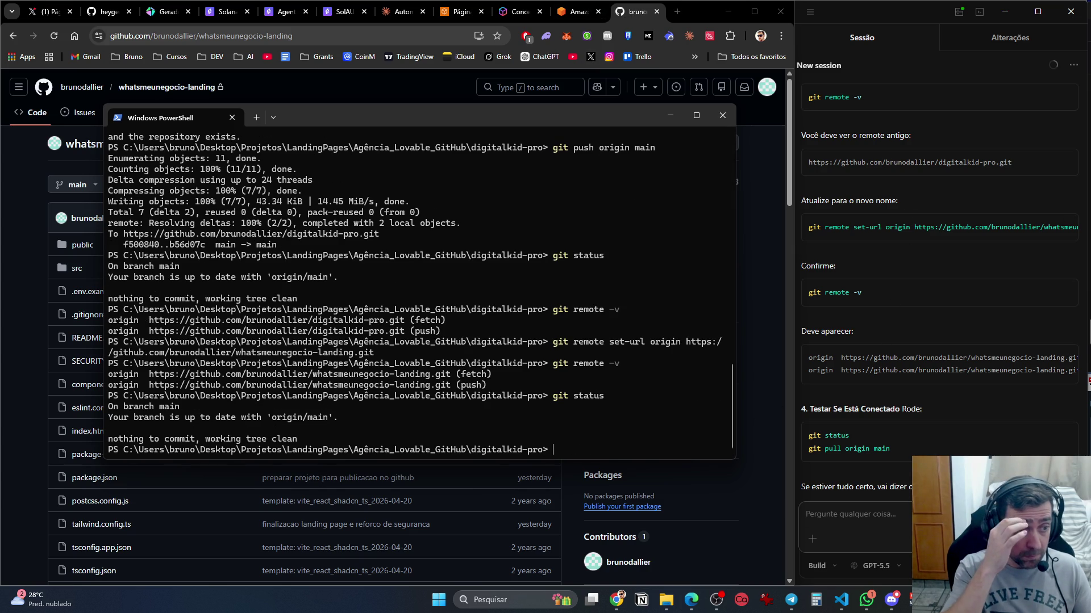
type("g")
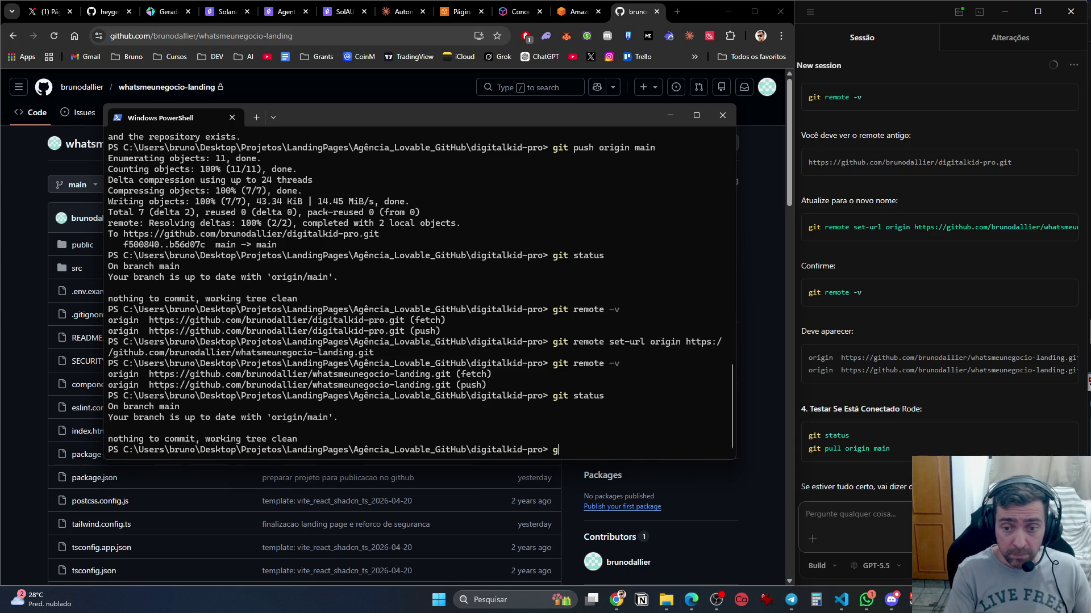
type("it pull origin main")
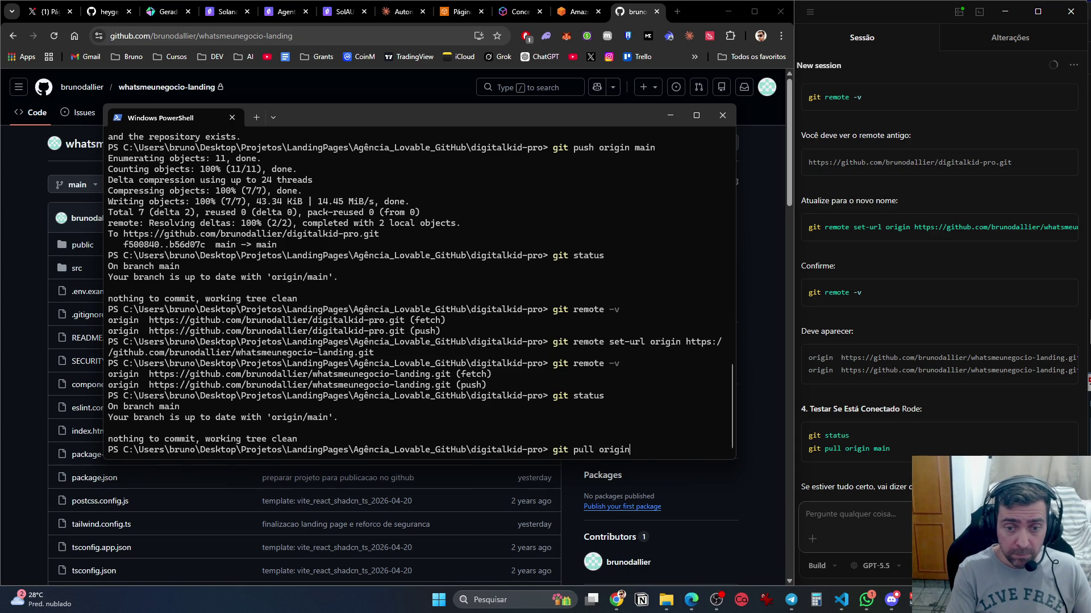
key("Return")
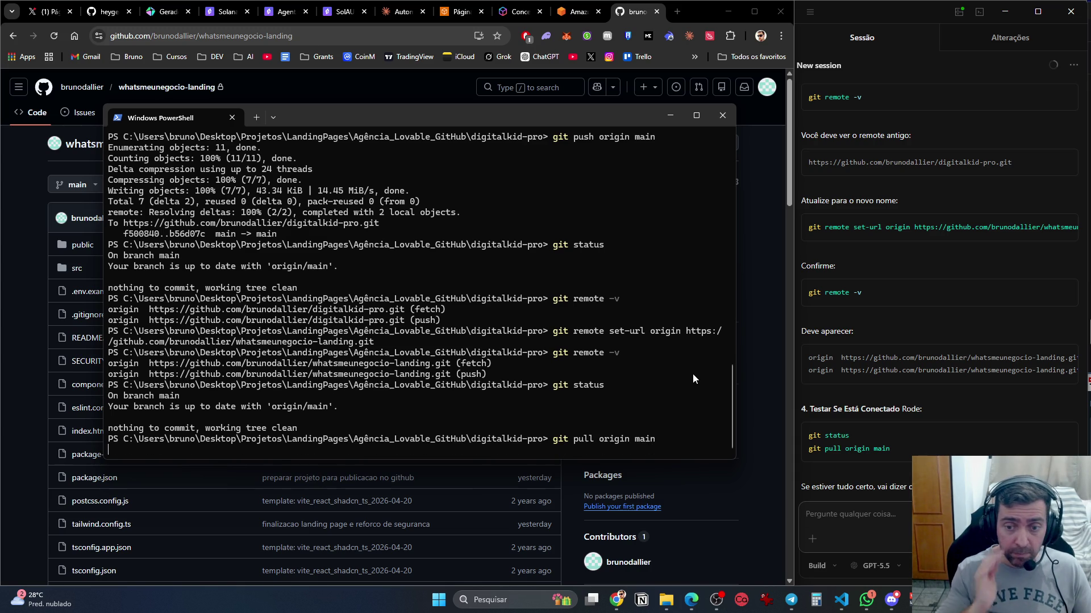
scroll(877, 305, "down", 5)
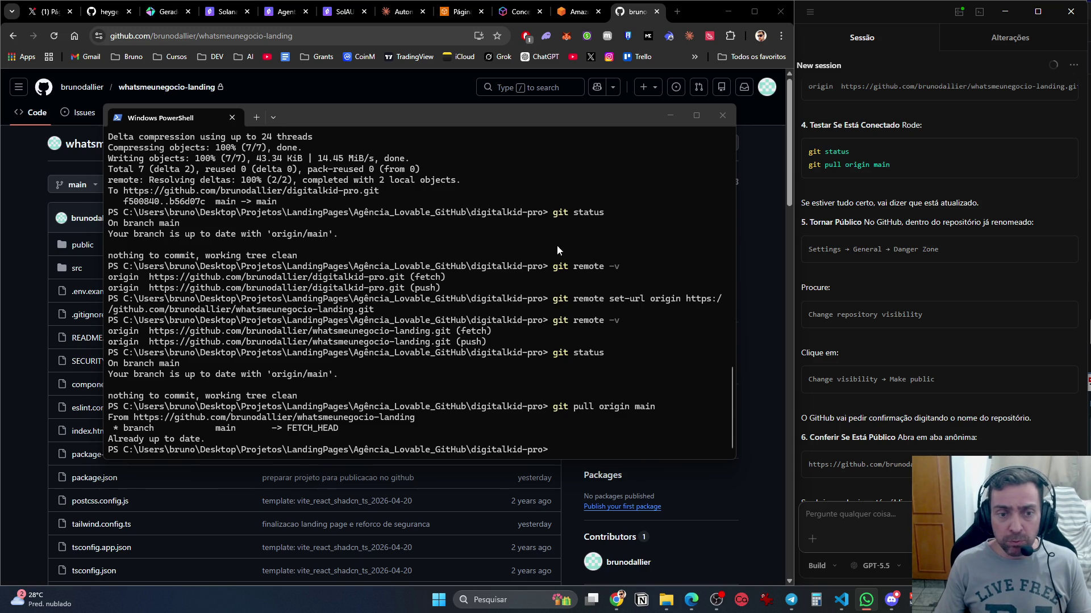
- In whatsmeunegocio-landing's settings, scroll to the Danger Zone and choose Change visibility
left_click(617, 20)
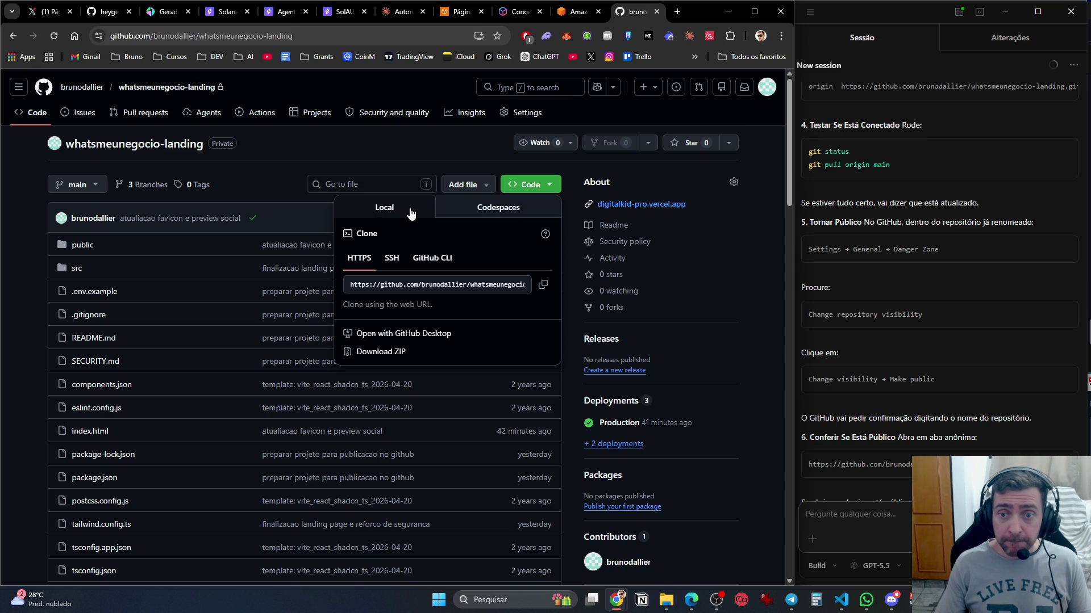
left_click(531, 113)
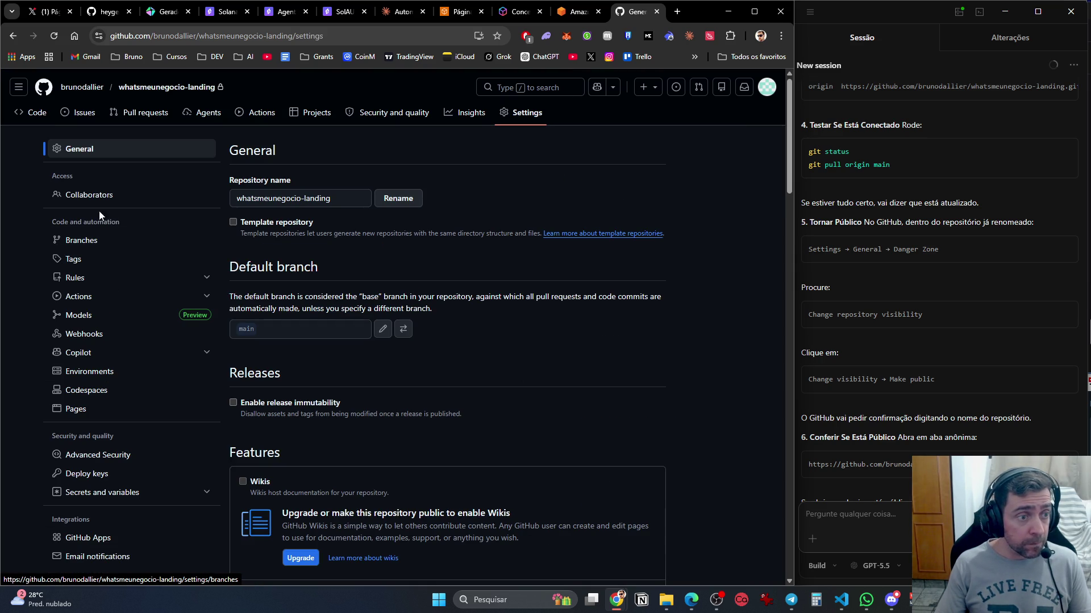
scroll(376, 262, "down", 3)
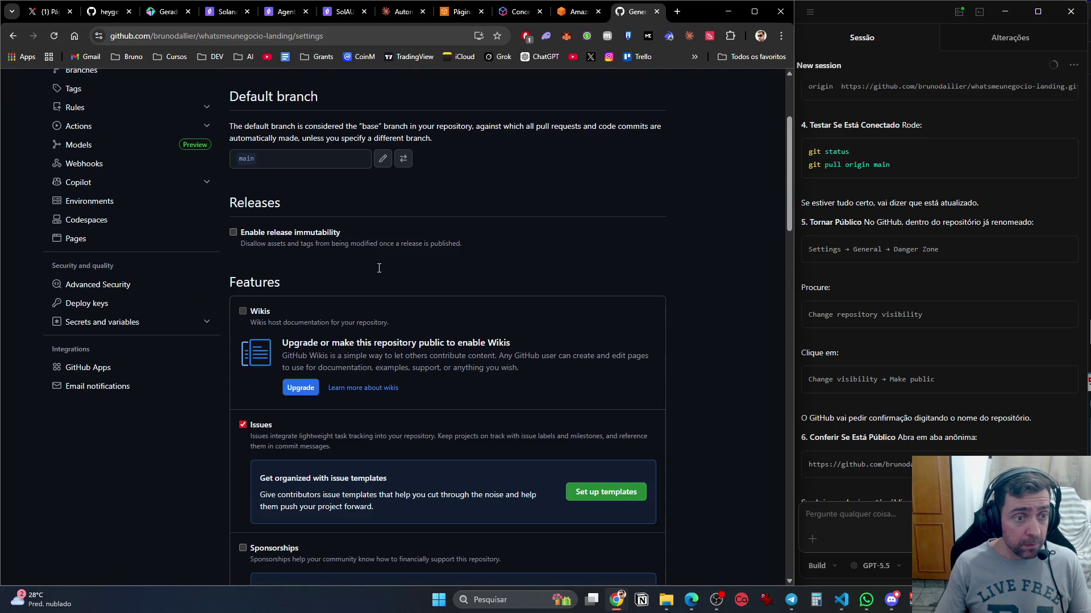
scroll(378, 273, "down", 8)
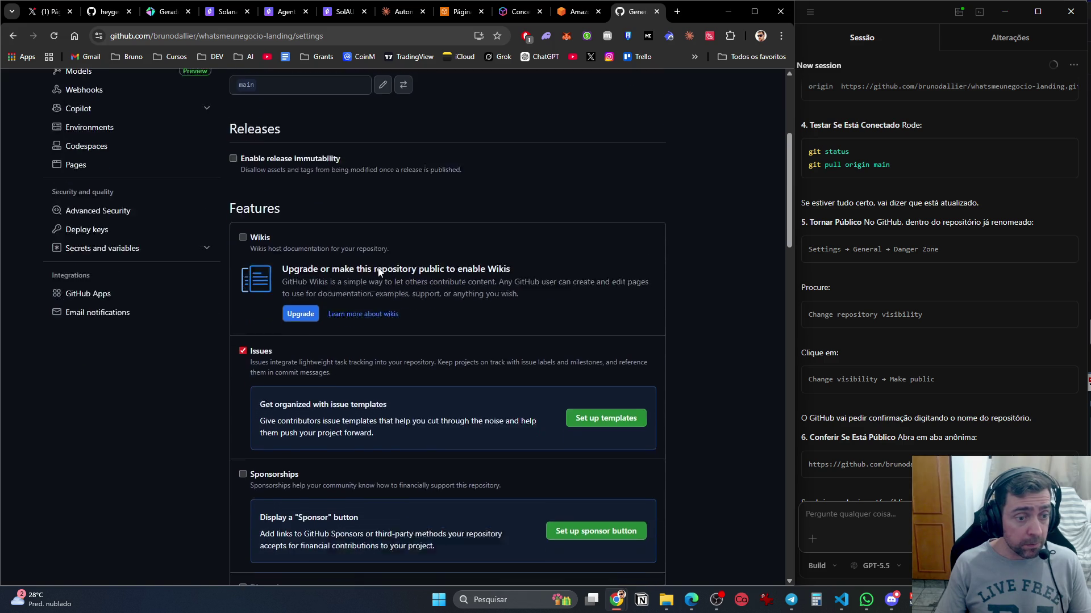
scroll(378, 273, "down", 6)
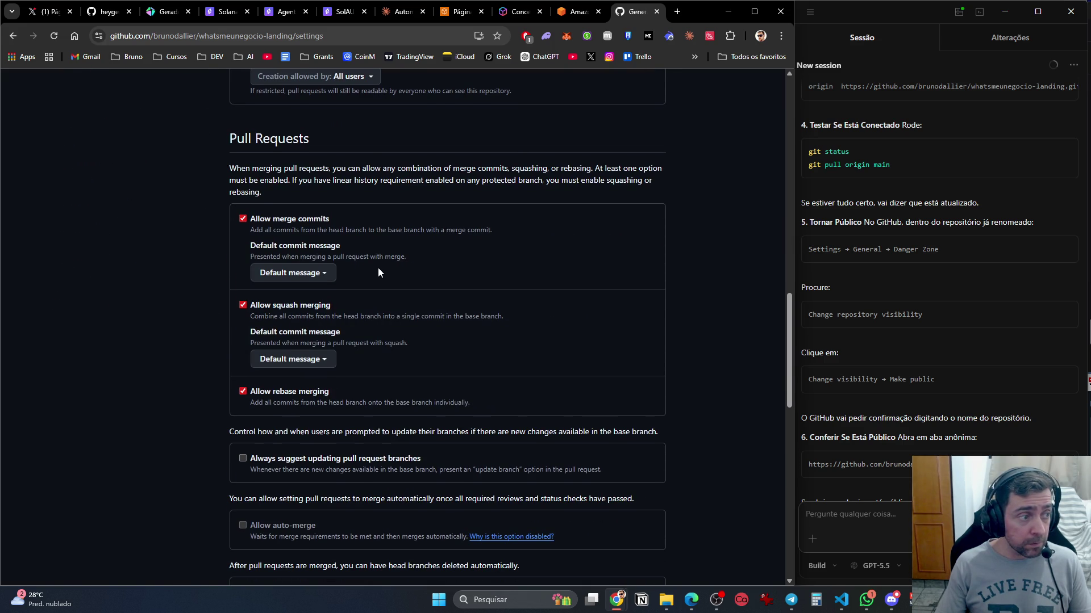
scroll(379, 273, "down", 3)
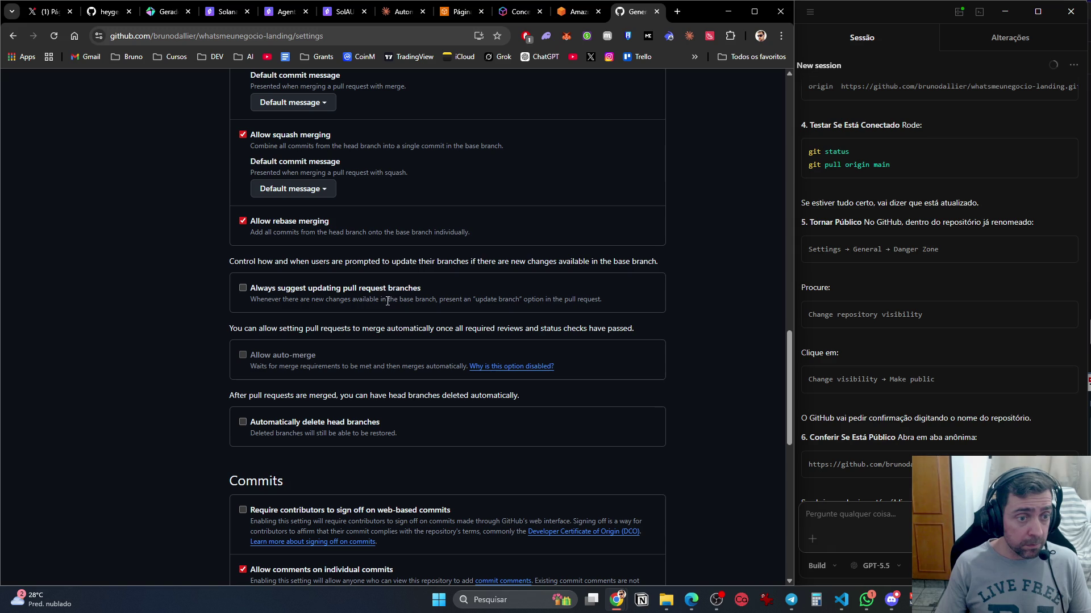
scroll(386, 304, "down", 10)
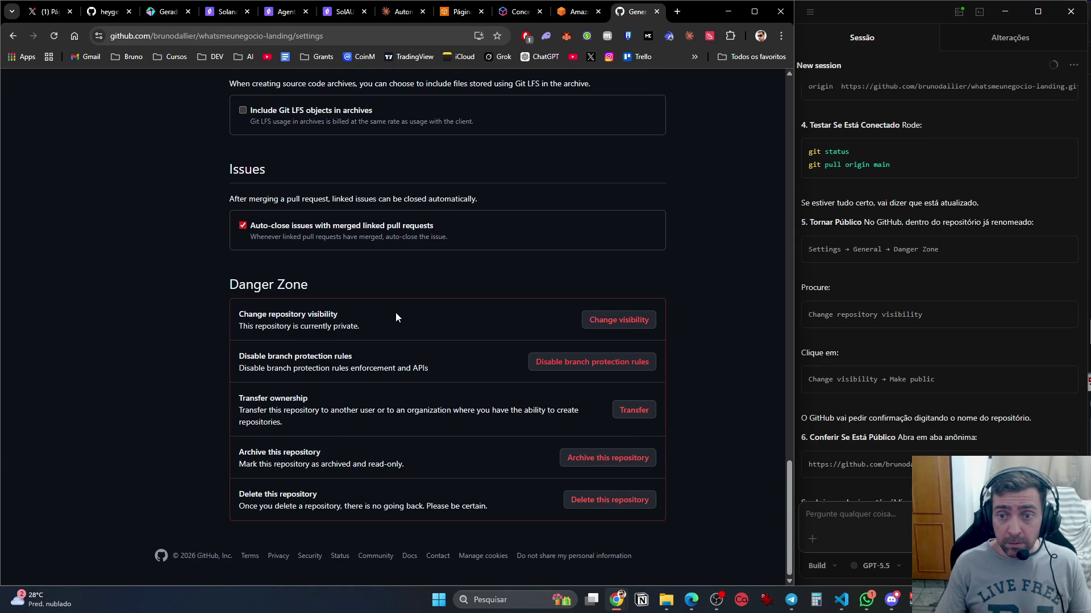
left_click(617, 320)
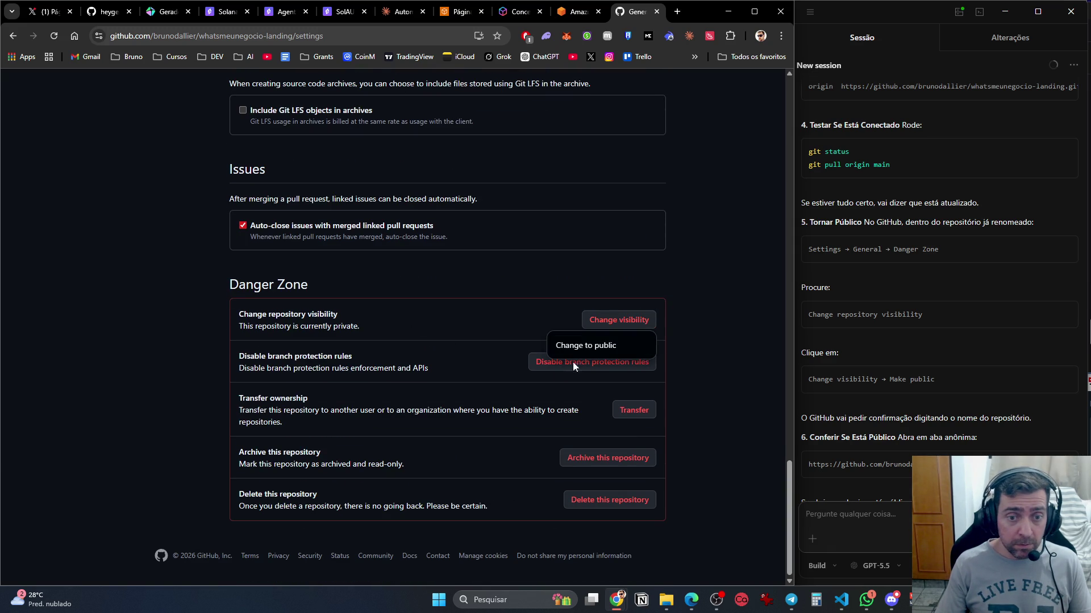
- Change the whatsmeunegocio-landing repository's visibility to public, accepting each confirmation warning
left_click(585, 346)
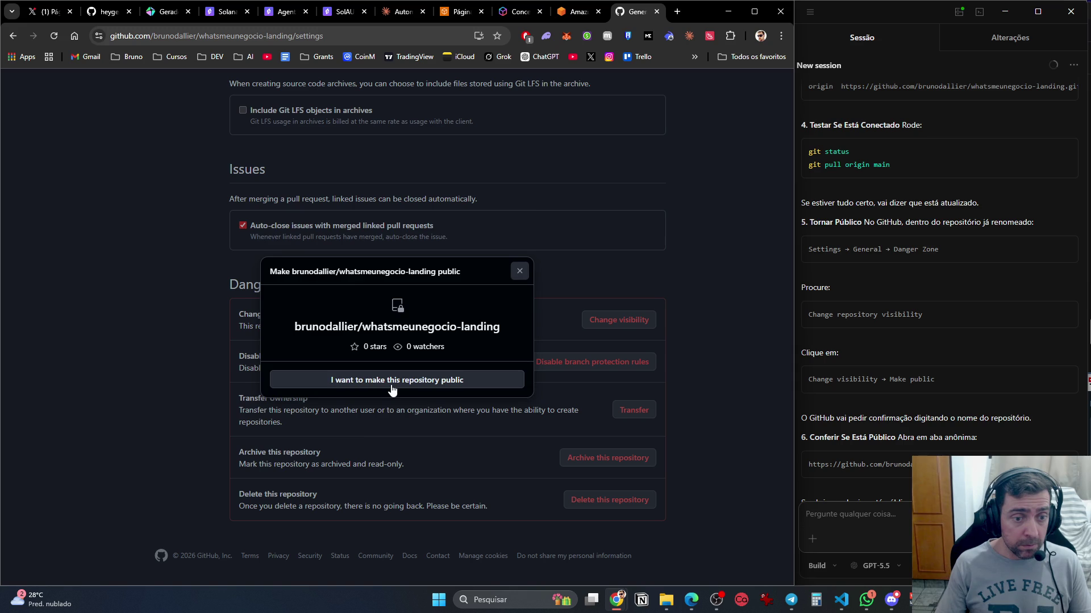
left_click(432, 380)
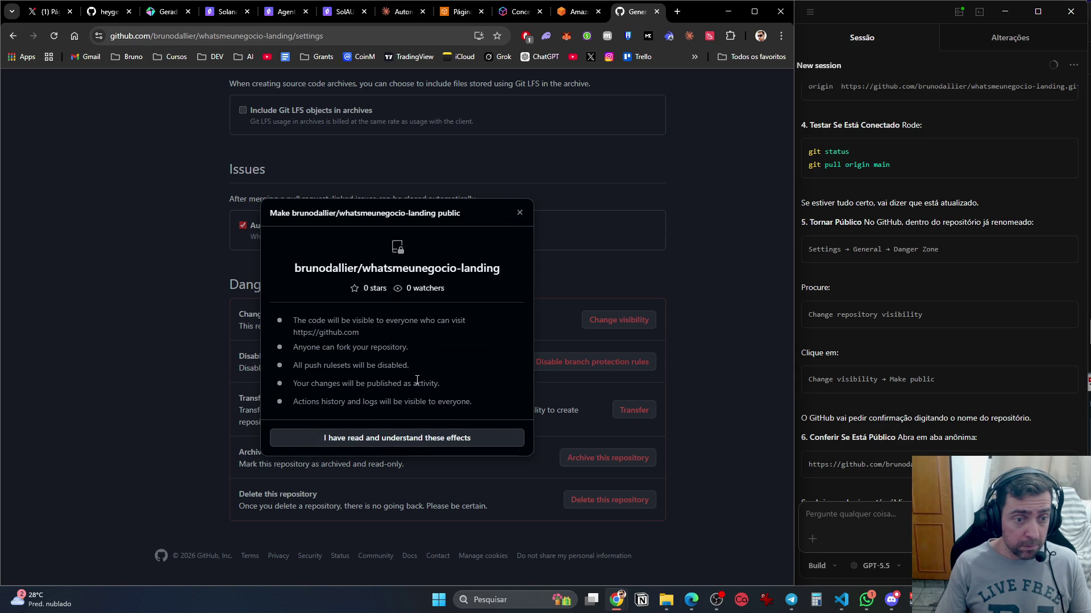
left_click(403, 443)
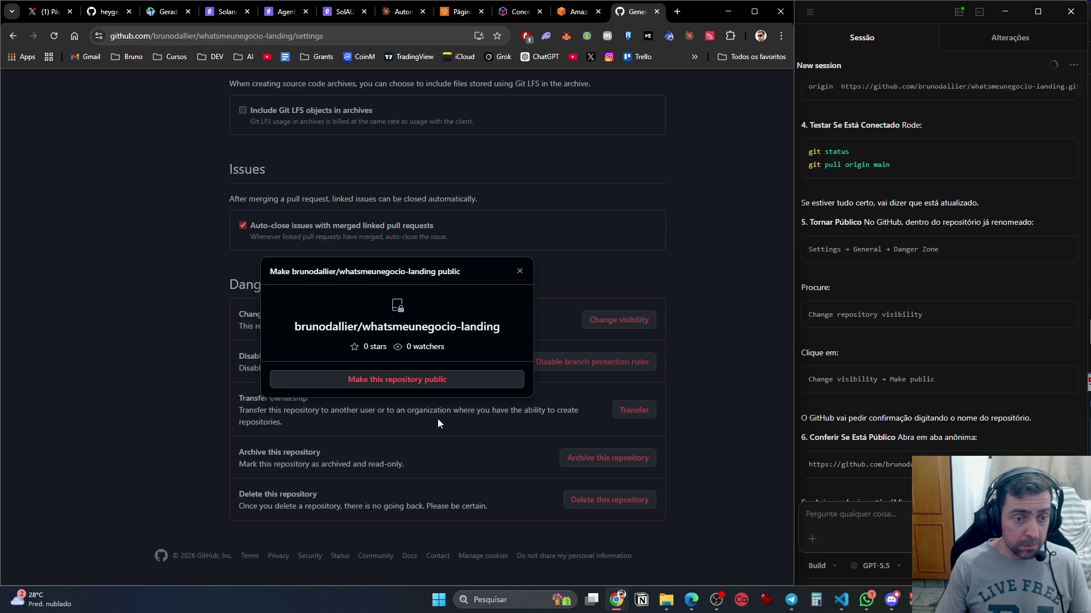
left_click(390, 385)
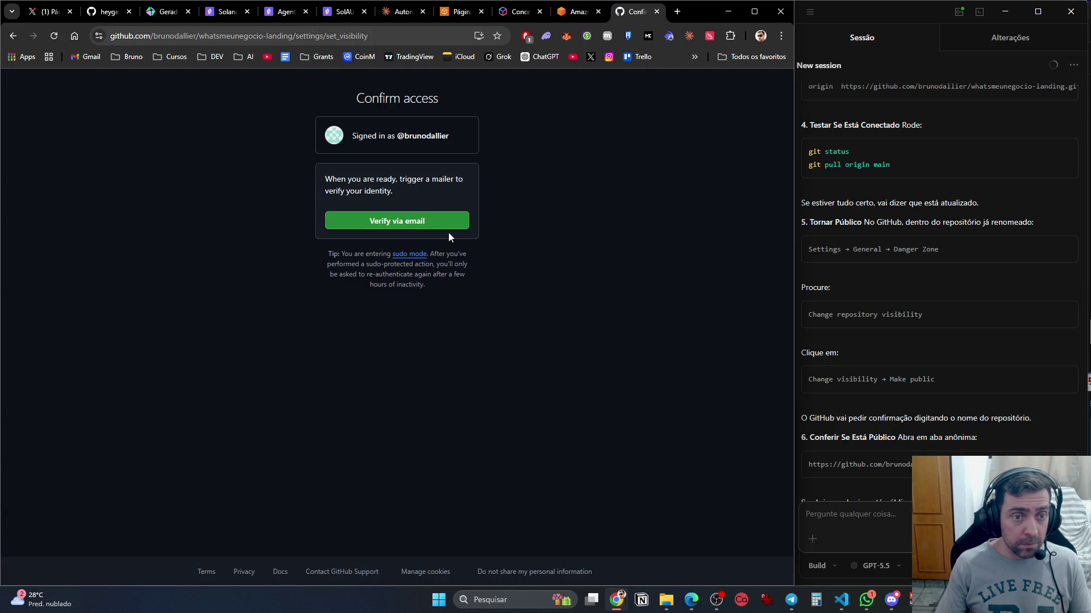
- Pass identity verification with the emailed code, then go to the account's profile
left_click(448, 226)
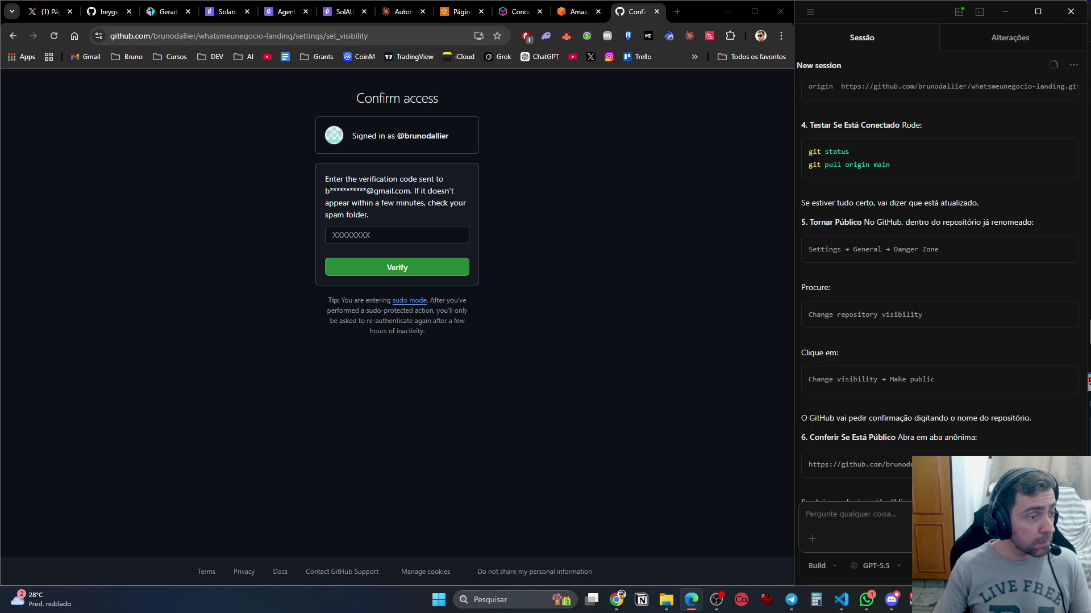
left_click(380, 233)
key("ctrl+v")
left_click(359, 268)
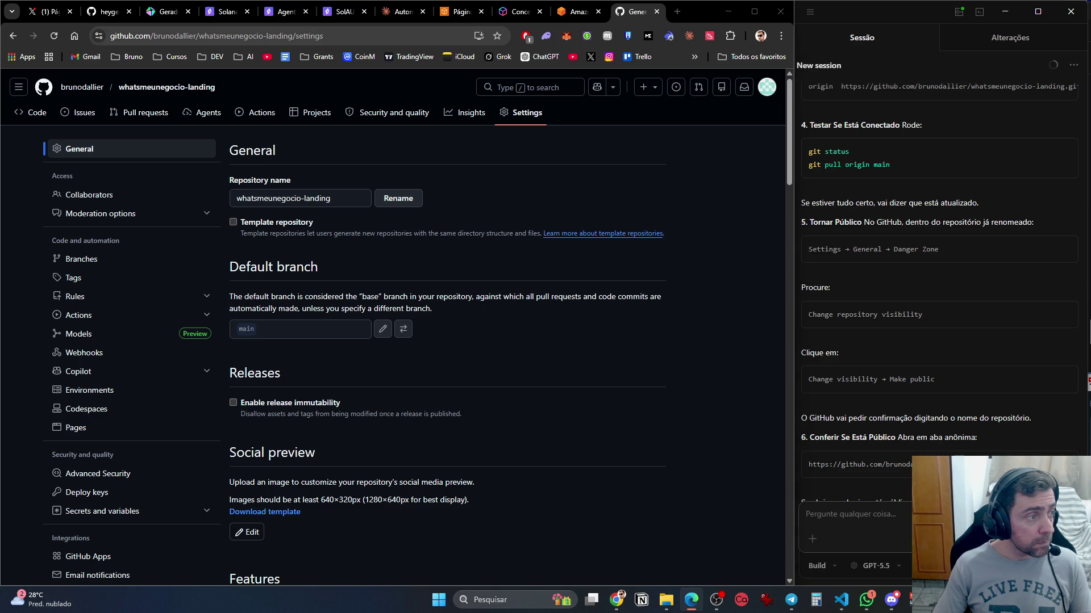
key("alt+Tab")
key("alt+Tab")
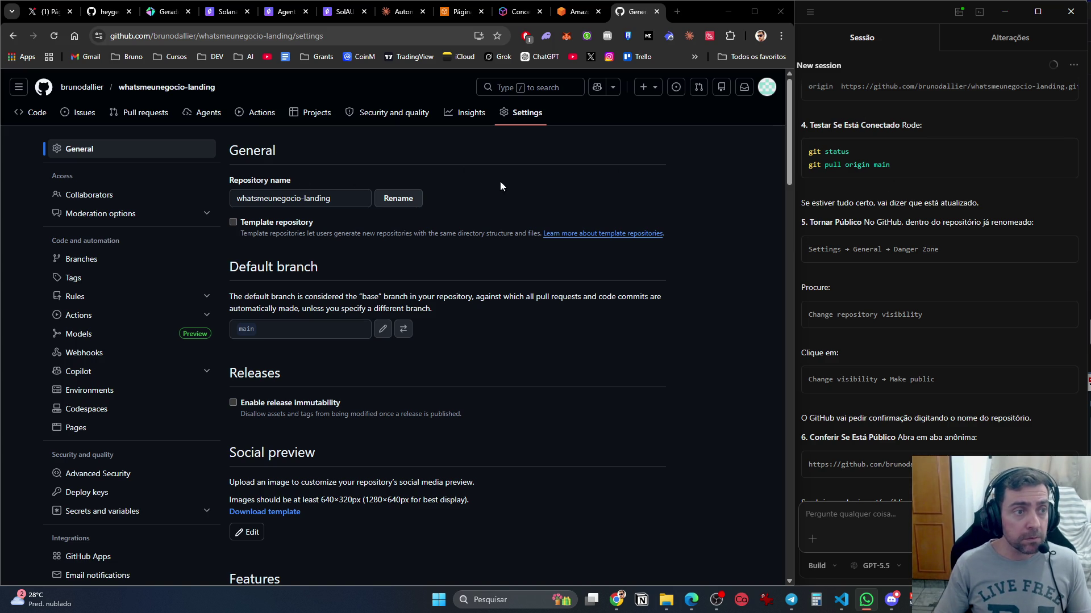
left_click(83, 89)
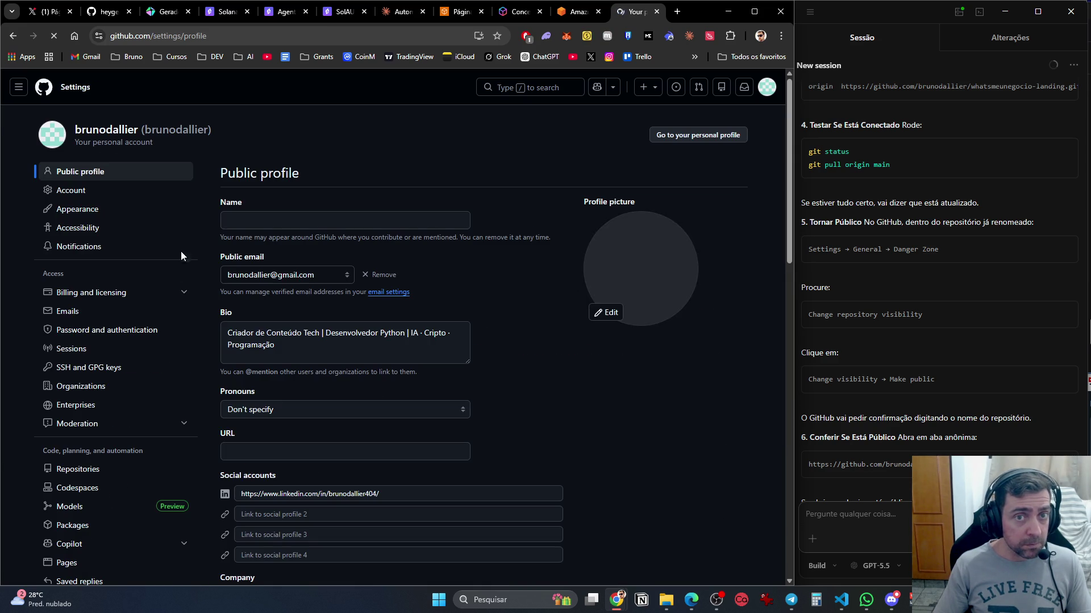
- Attempt to upload a new profile picture from the picture's Edit menu
left_click(604, 318)
left_click(604, 336)
key("Escape")
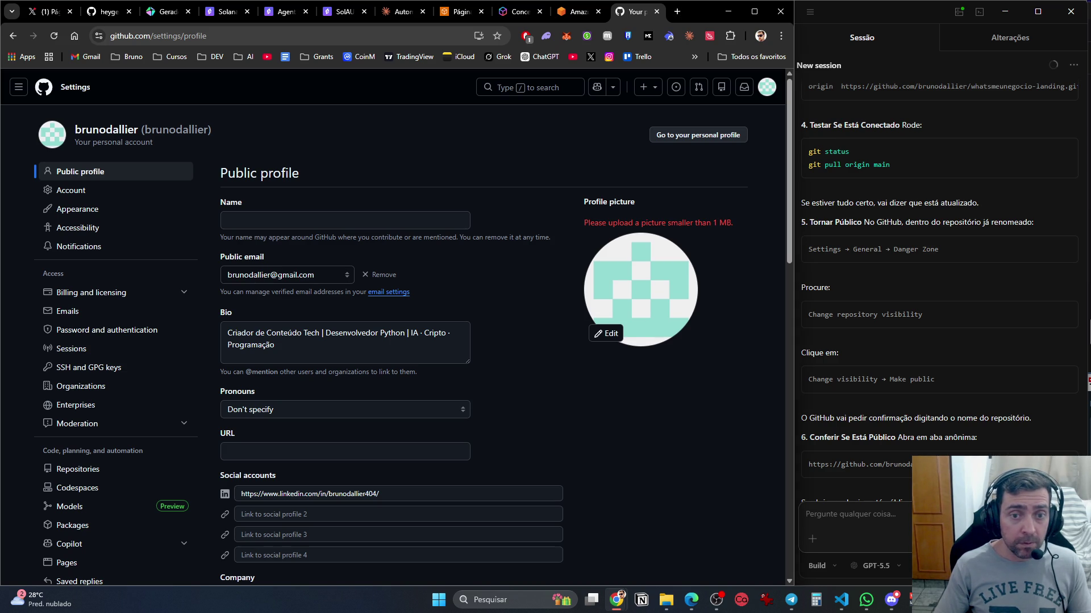
left_click(611, 333)
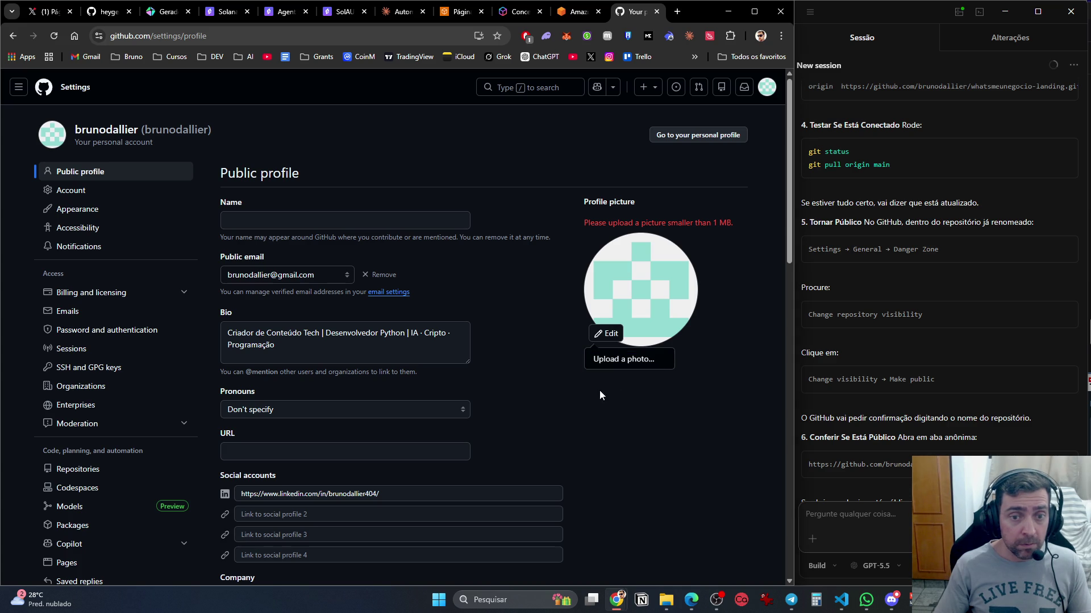
- Resize the selfie in IrfanView by halving it twice, down to 342 x 456 pixels
left_click(623, 366)
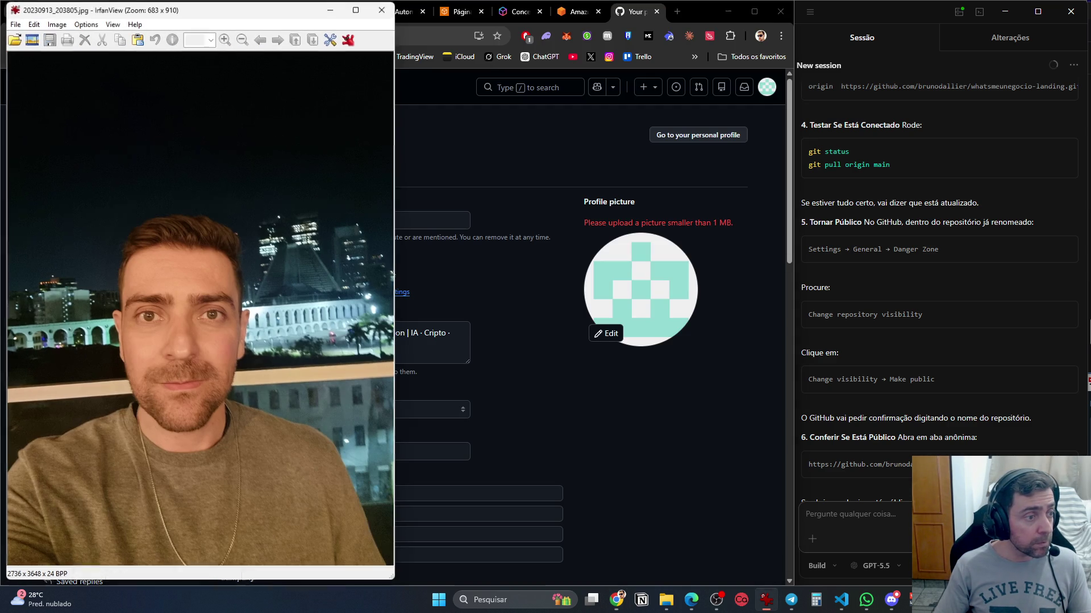
key("ctrl+r")
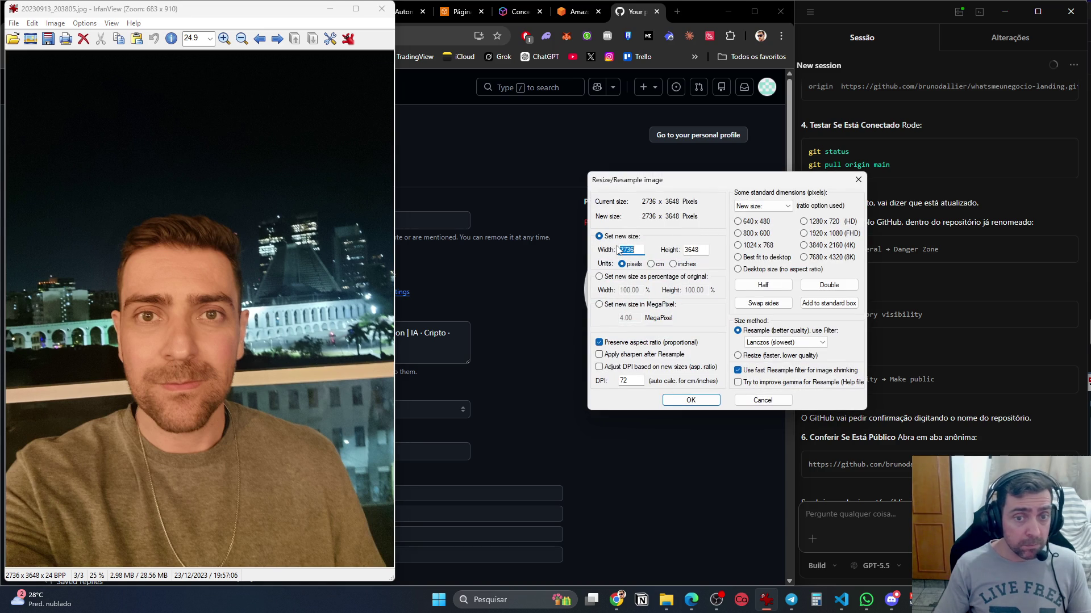
left_click(762, 286)
left_click(762, 286)
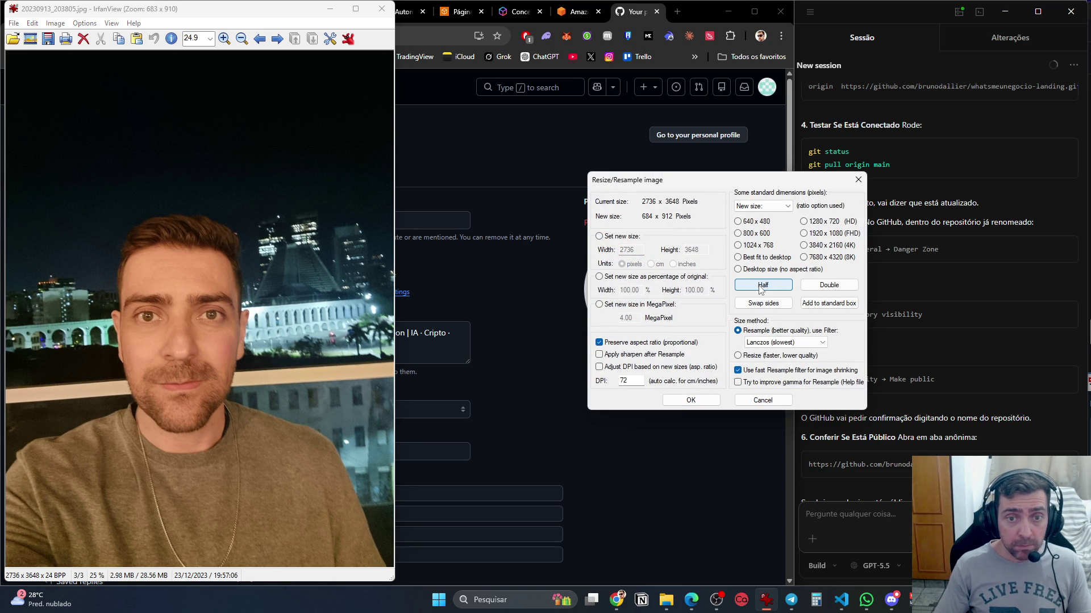
left_click(762, 286)
left_click(691, 399)
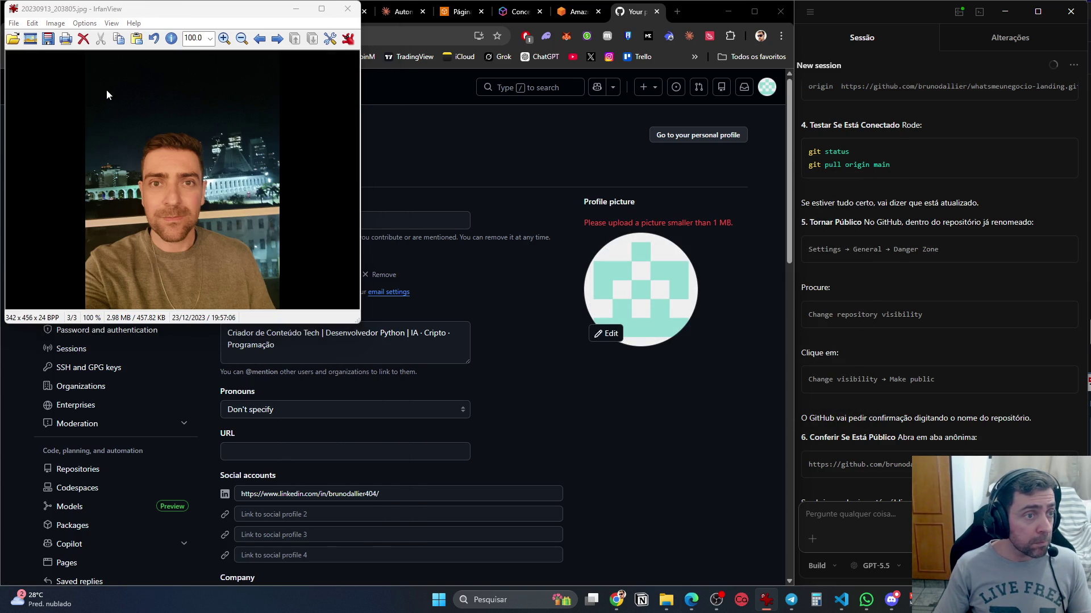
- Save the resized photo as a new file on the desktop (Área de Trabalho)
key("ctrl+s")
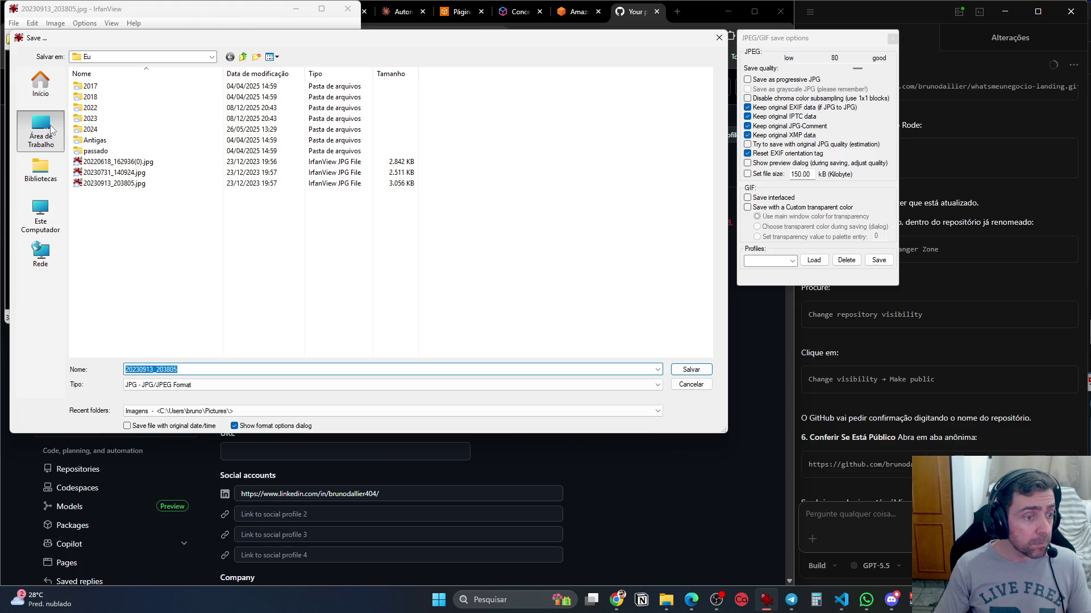
left_click(52, 129)
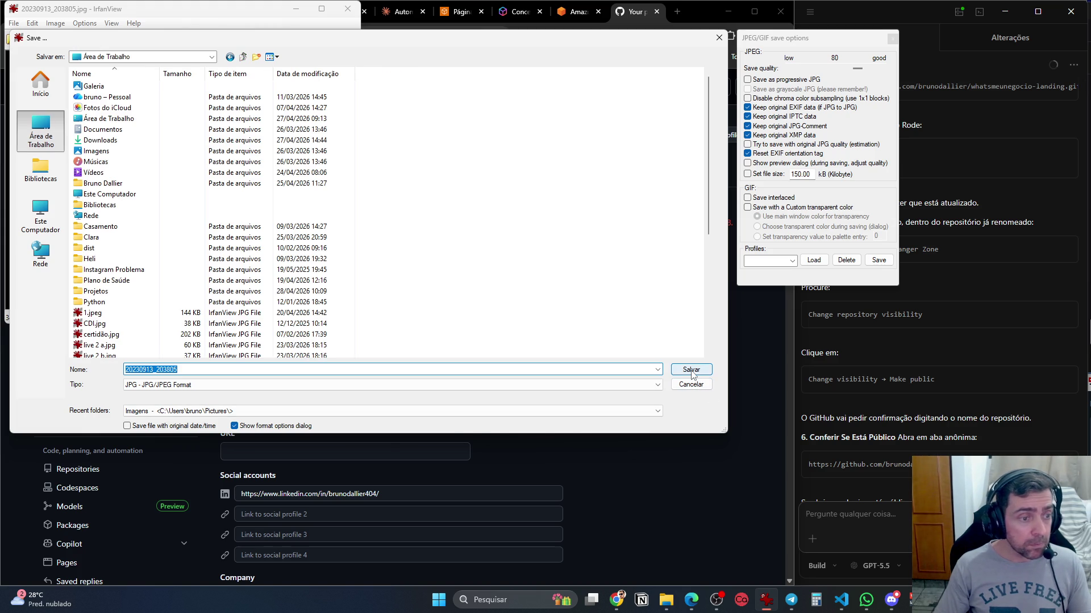
left_click(691, 370)
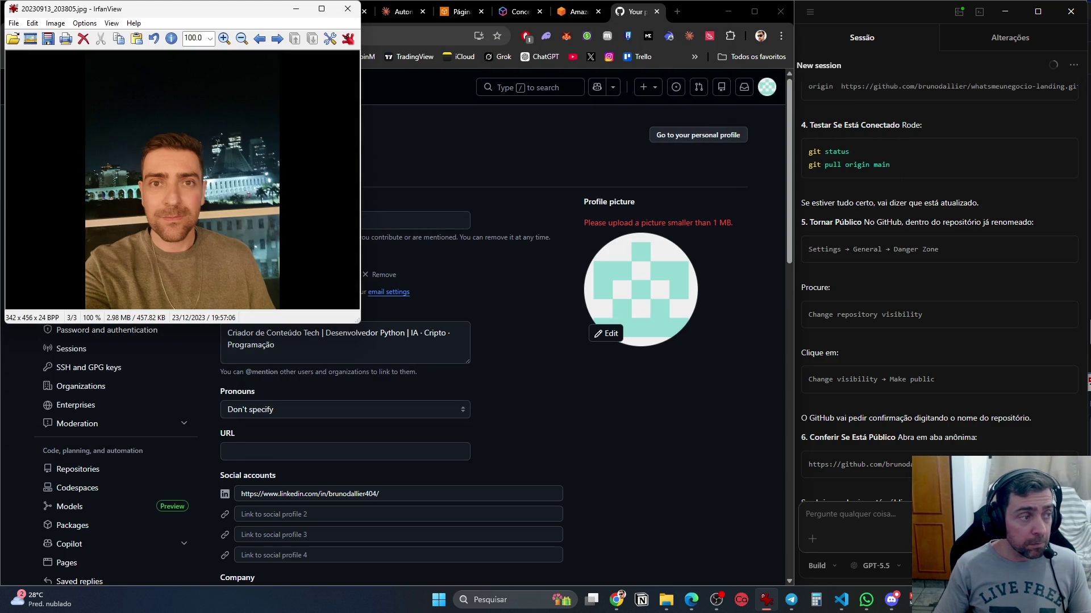
key("Escape")
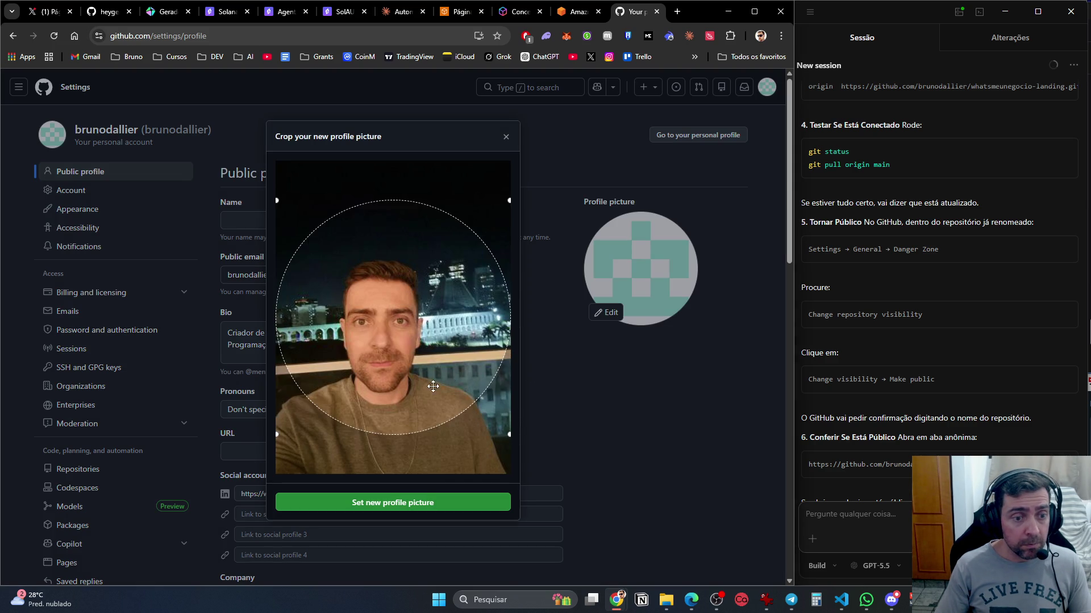
- Crop the uploaded selfie around the face and set it as the new profile picture
mouse_move(422, 356)
left_mouse_down()
mouse_move(399, 389)
mouse_move(398, 377)
left_mouse_up()
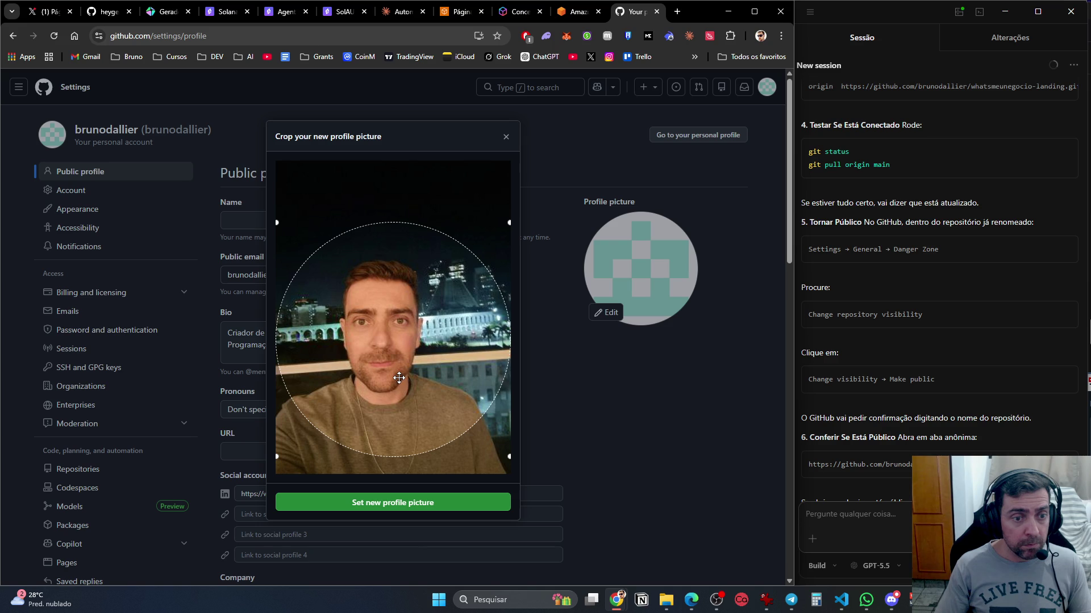
left_click(419, 505)
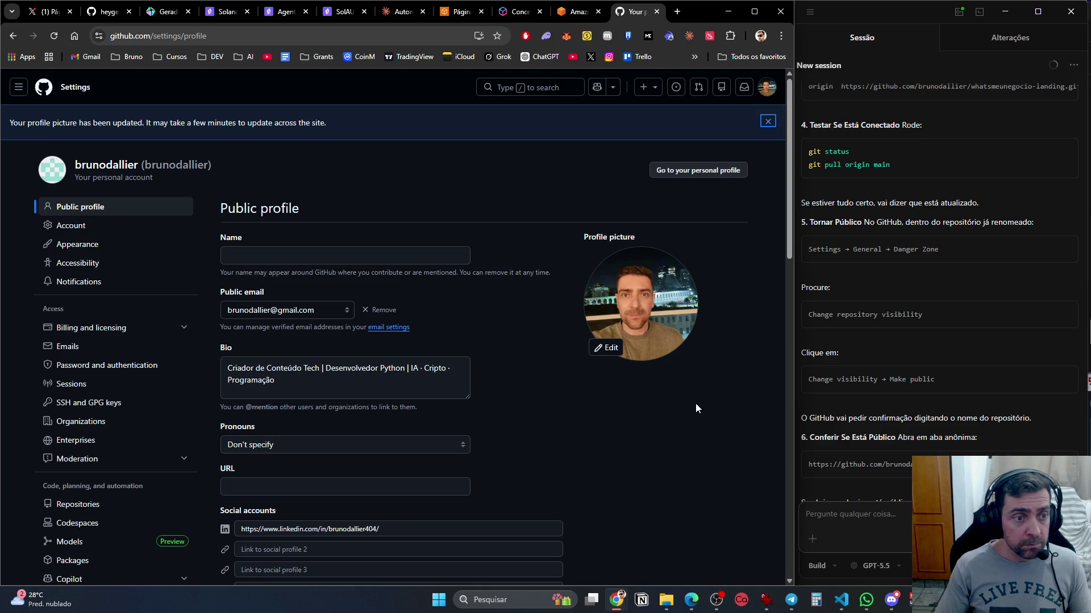
left_click(358, 256)
- Enter the full name and add the Twitch channel link as the third social account
type("Bruno Dallier")
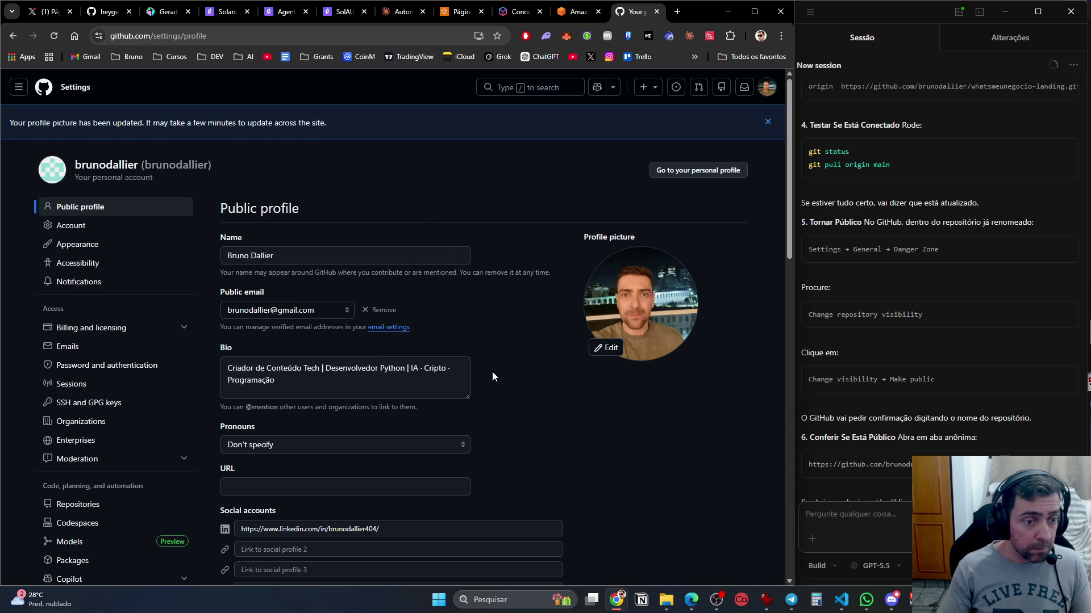
scroll(493, 380, "down", 5)
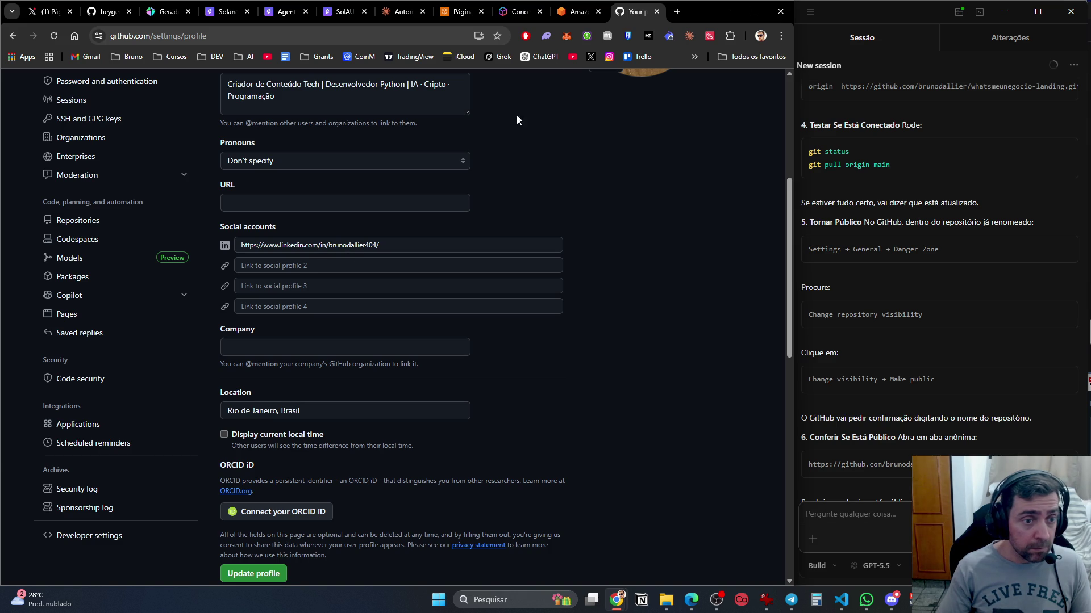
left_click(678, 12)
type("twitch.tv/alienigena404")
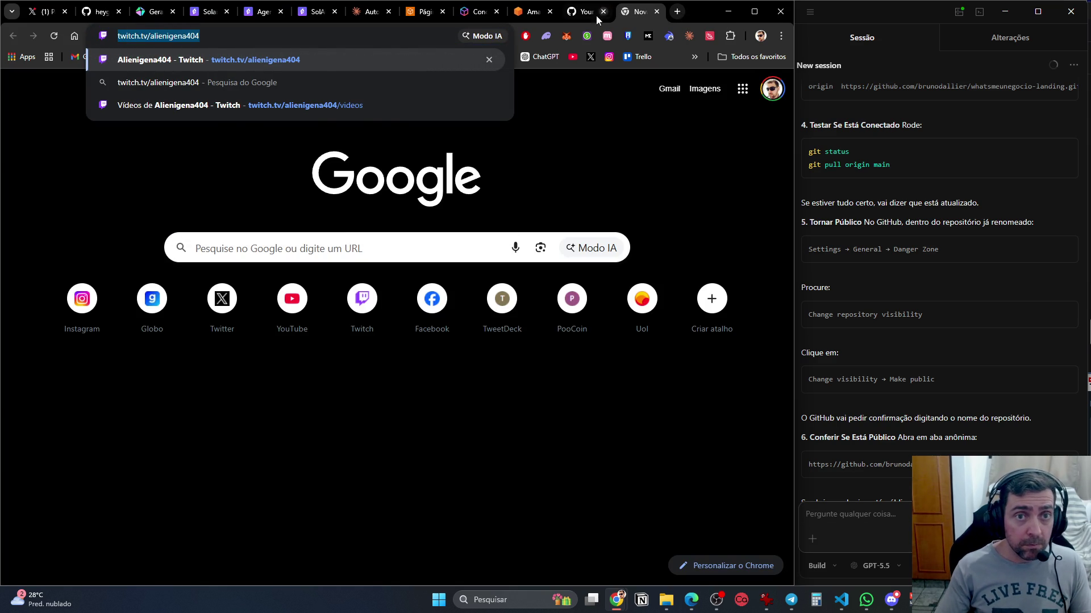
left_click(605, 21)
left_click(305, 291)
type("https://www.twitch.tv/alienigena404")
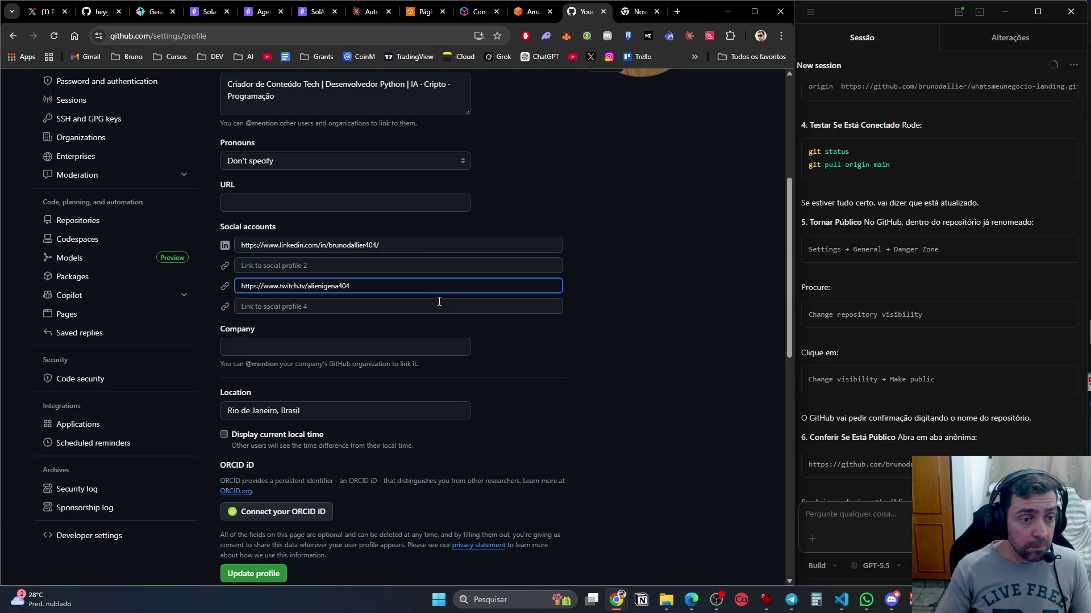
- Copy the Instagram profile address and paste it into the fourth social account field
left_click(677, 12)
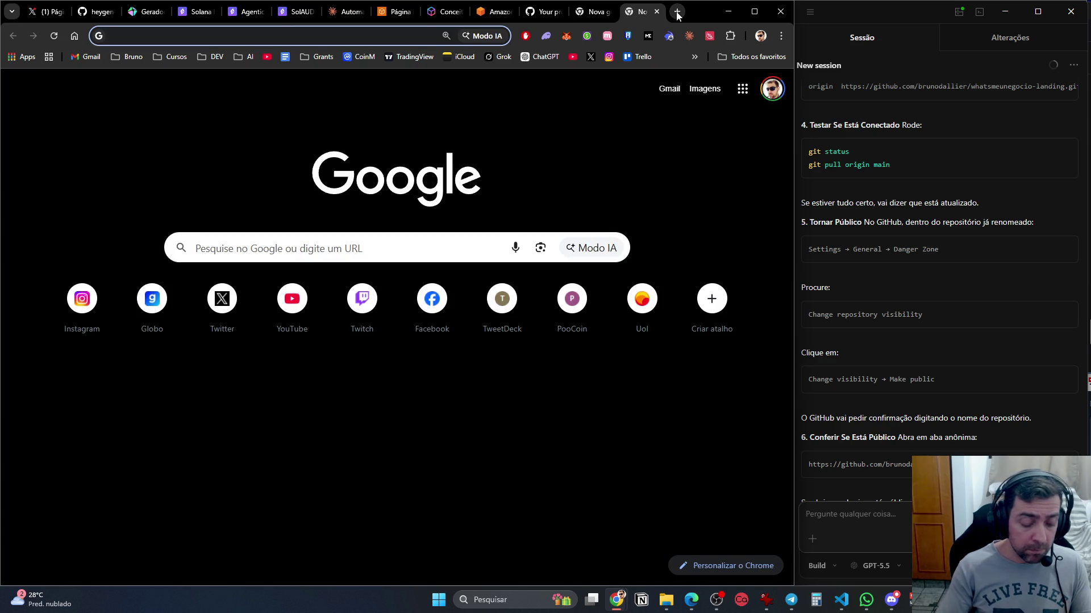
type("ins")
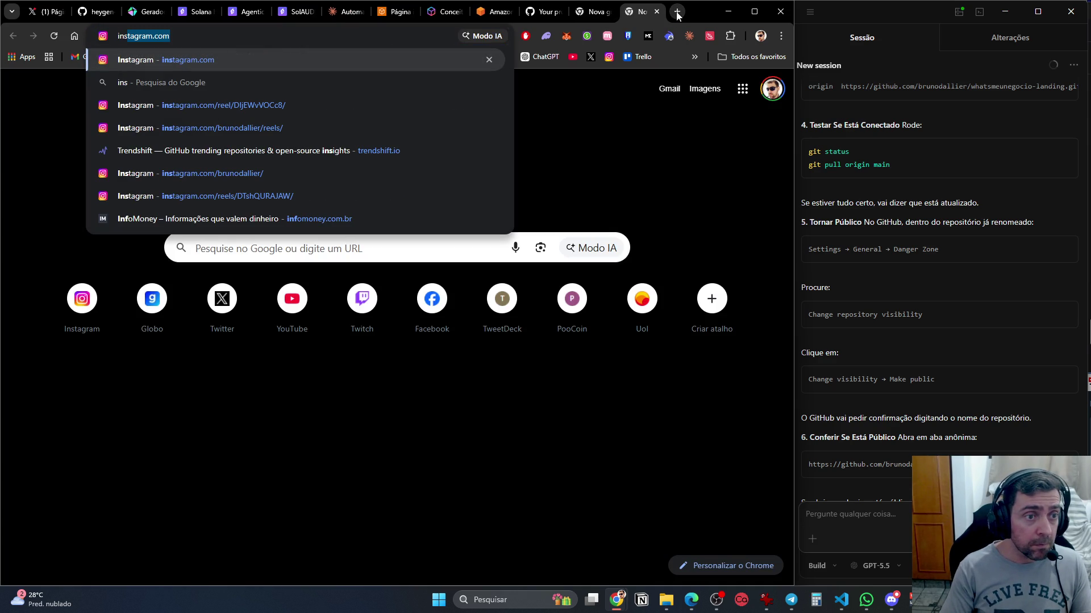
type("/bru")
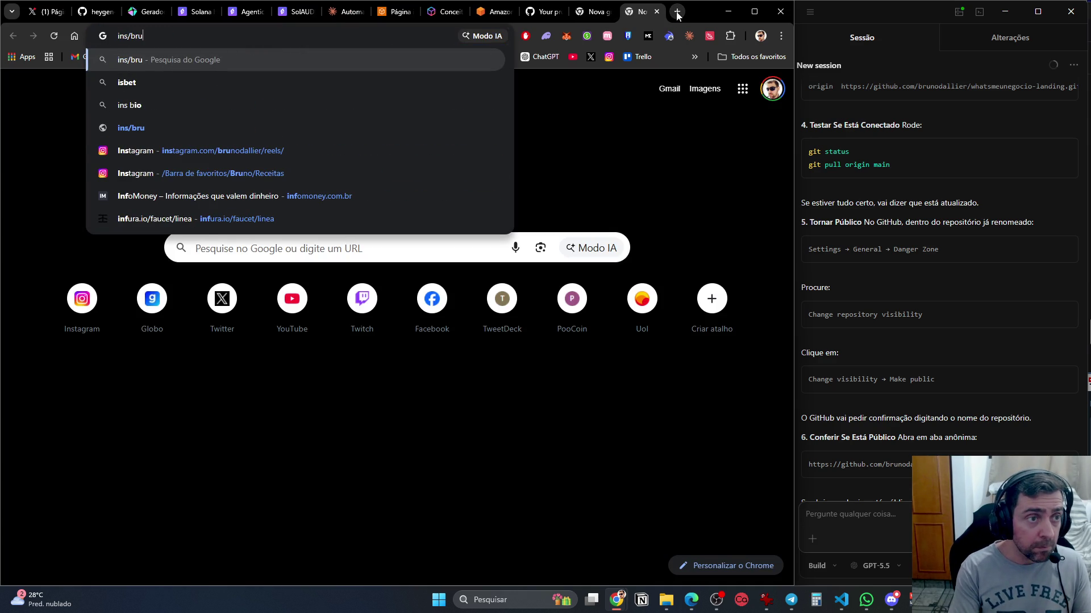
key("BackSpace")
key("BackSpace")
key("BackSpace")
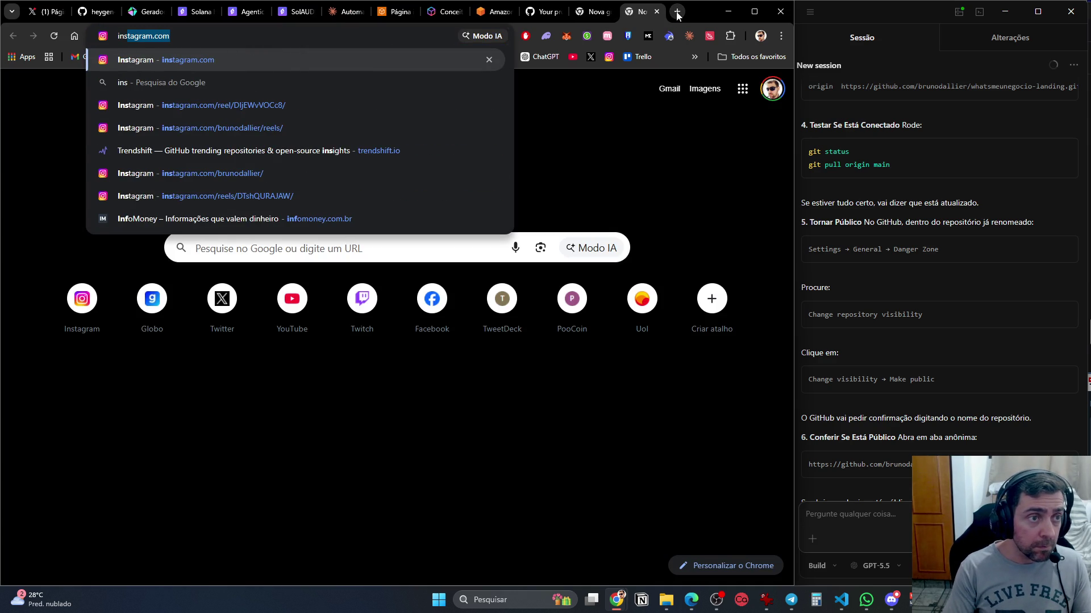
type("/brunodallier")
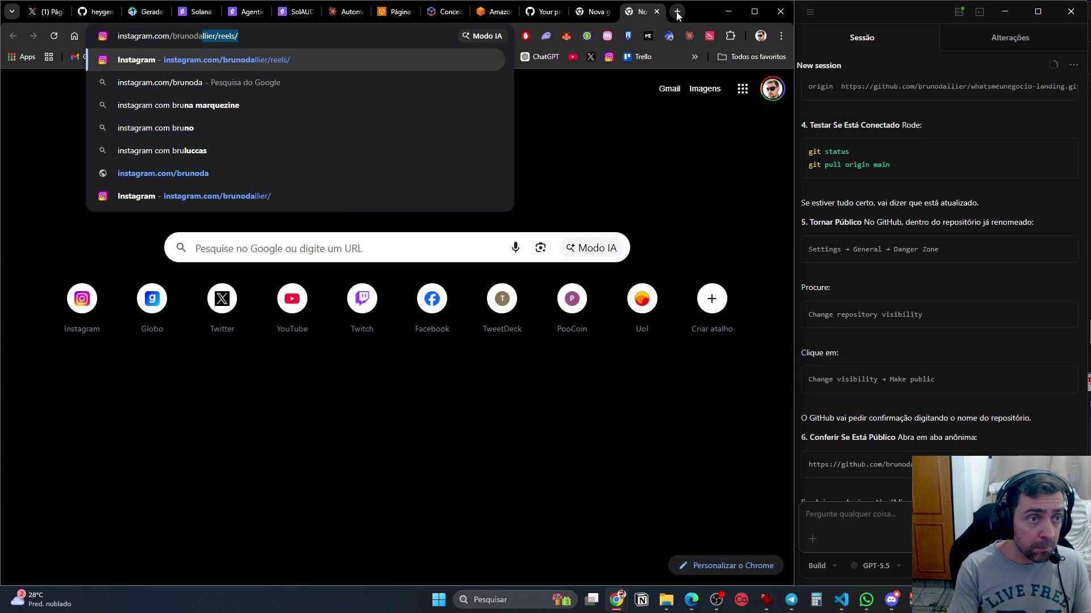
key("Delete")
key("ctrl+a")
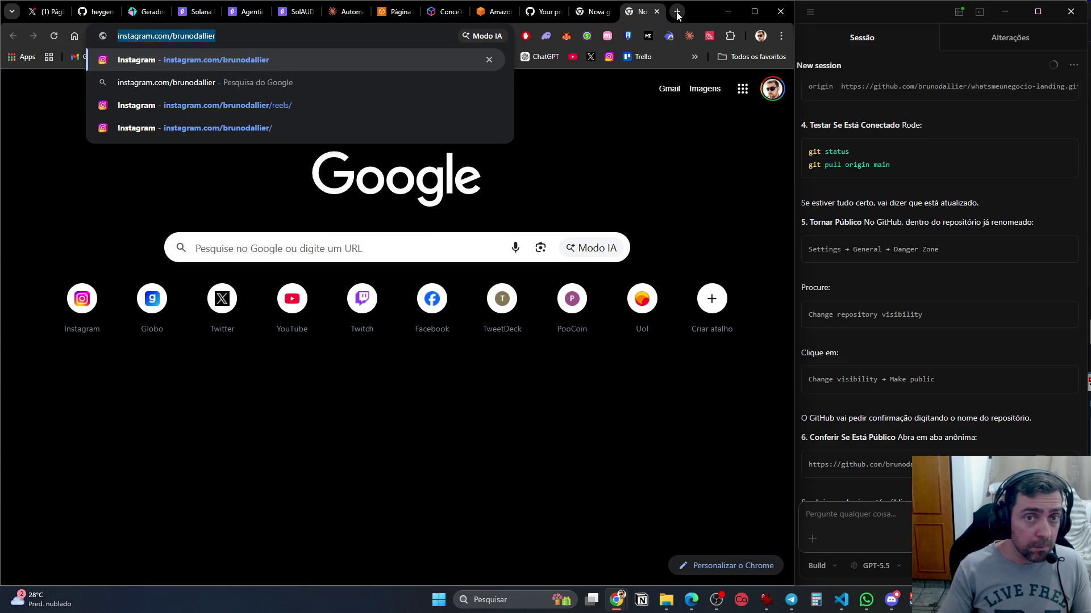
left_click(542, 11)
left_click(314, 307)
key("ctrl+v")
- Add the X profile address as the second social account and update the profile
left_click(581, 13)
left_click(594, 53)
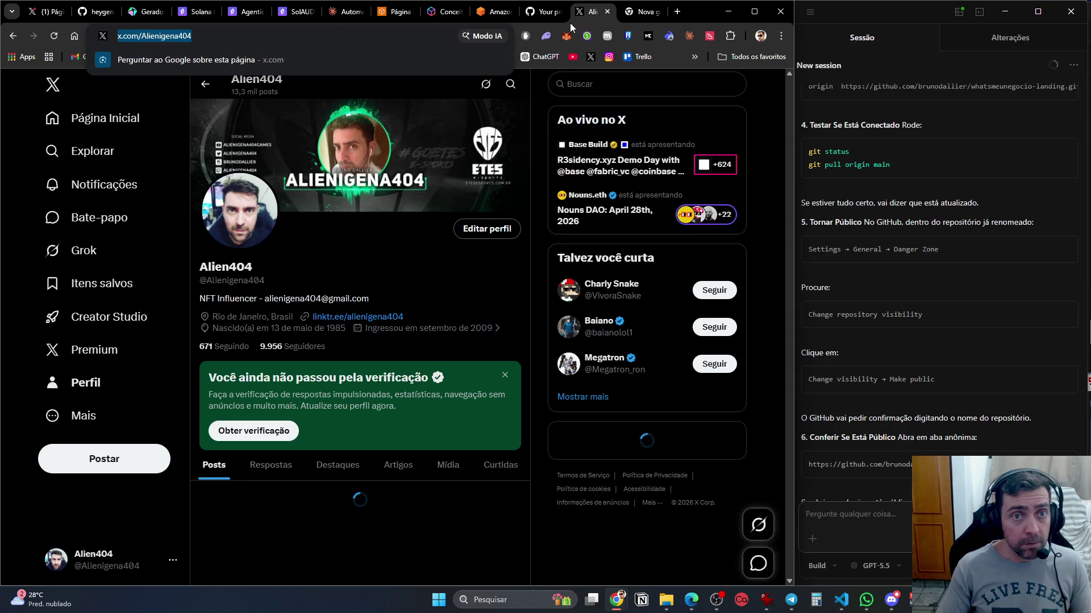
left_click(536, 12)
left_click(312, 273)
type("https://x.com/Alienigena404")
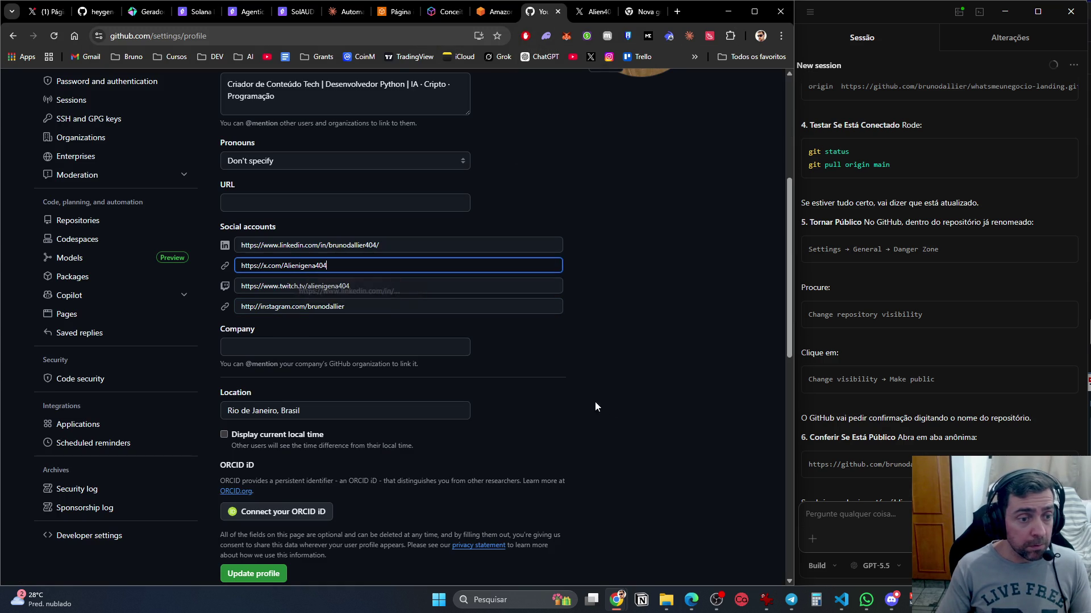
scroll(581, 403, "down", 6)
scroll(585, 432, "down", 5)
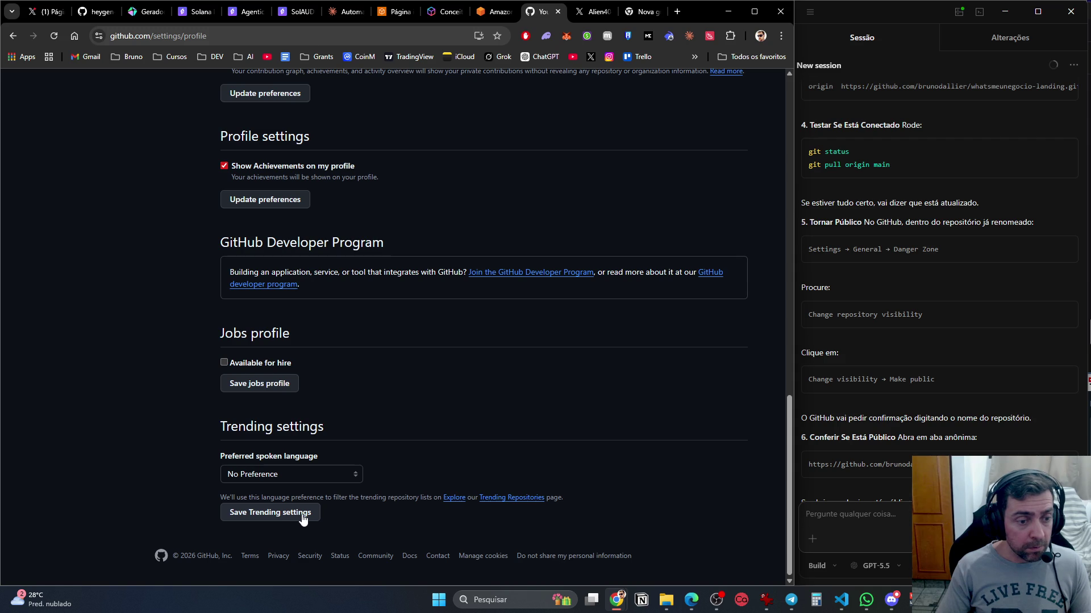
scroll(471, 433, "up", 8)
scroll(275, 427, "up", 4)
scroll(258, 341, "down", 6)
left_click(258, 300)
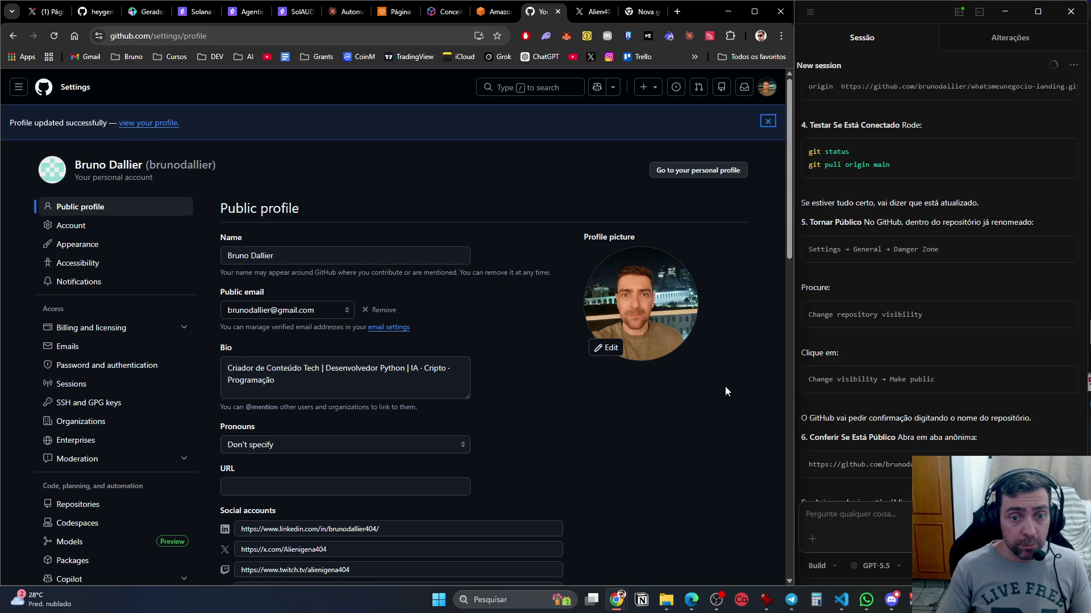
- View the updated public profile page and scroll through it
left_click(111, 168)
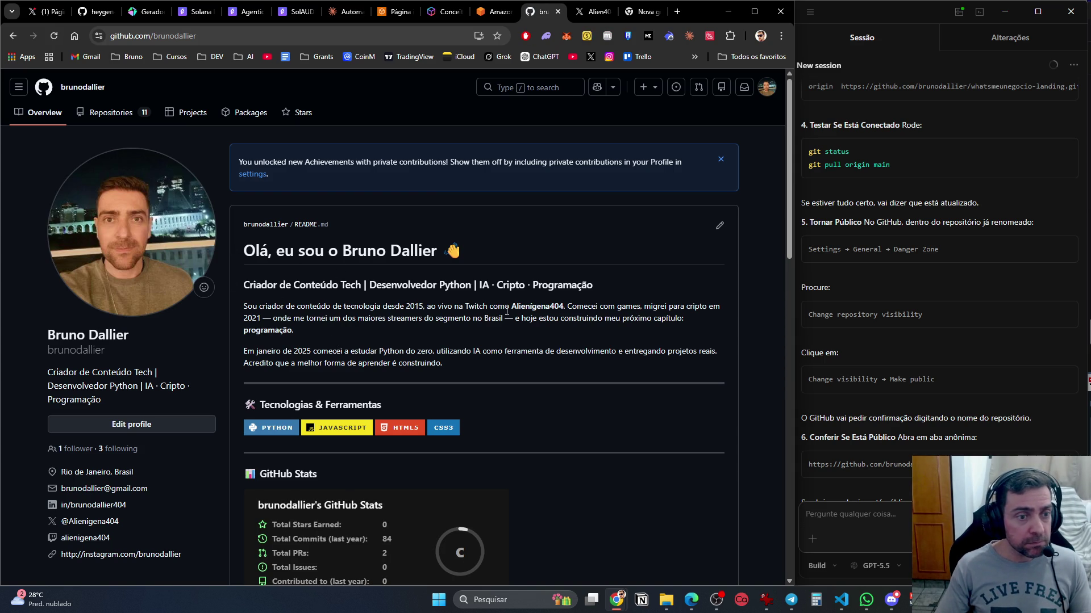
scroll(522, 331, "down", 3)
scroll(534, 368, "down", 2)
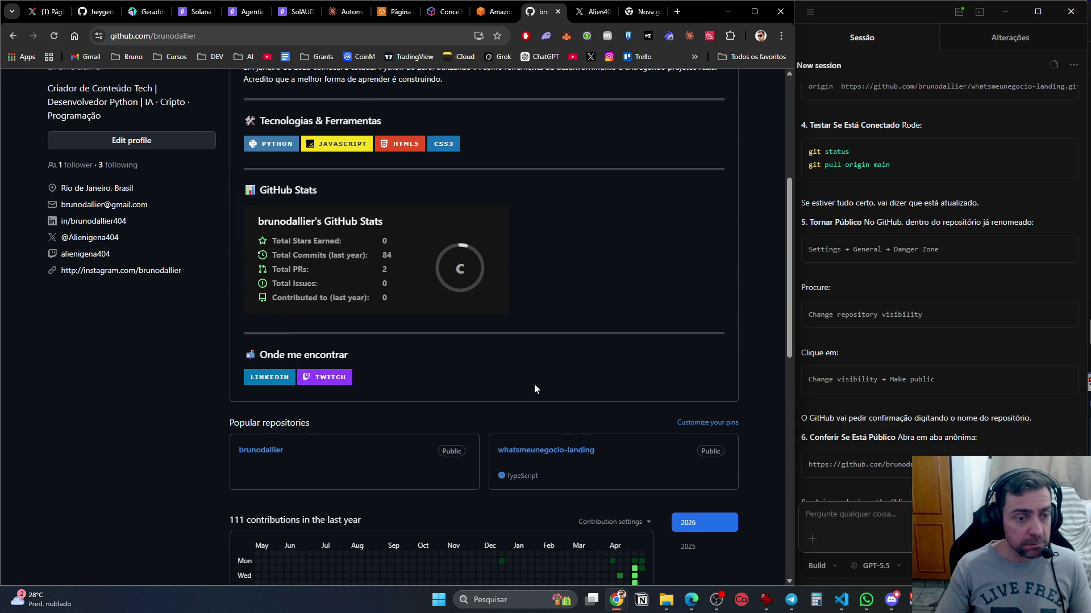
scroll(534, 384, "down", 1)
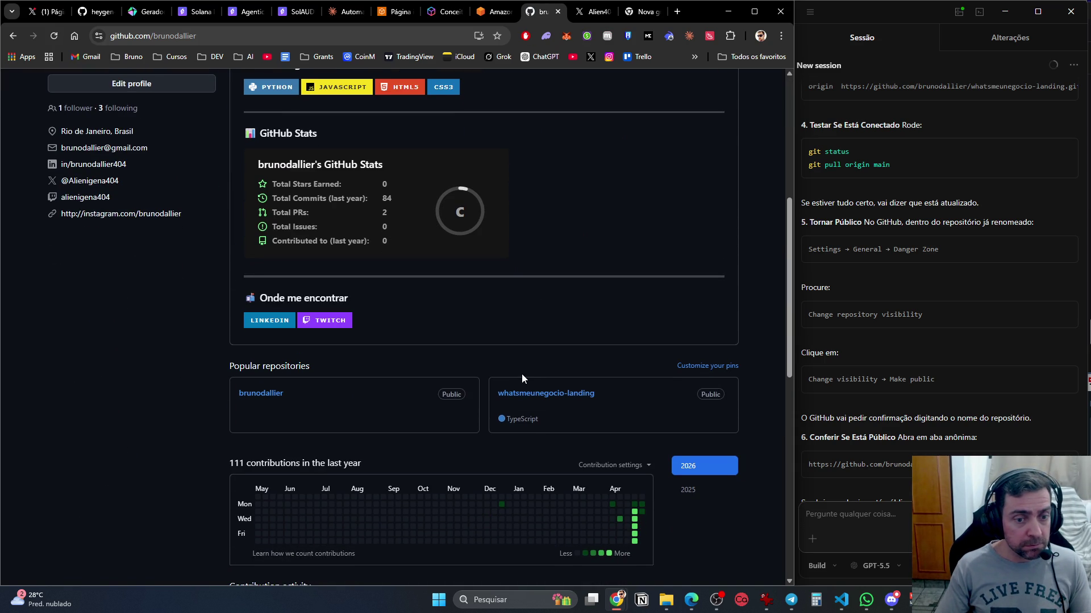
scroll(424, 368, "down", 3)
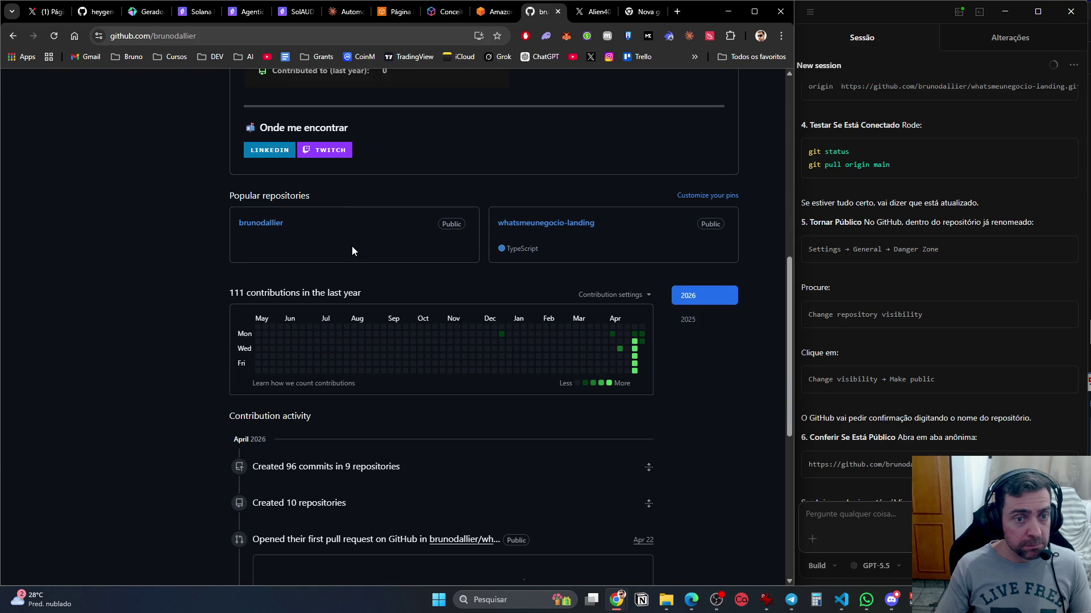
- Look through the user's profile repository, then go back to the profile
left_click(274, 224)
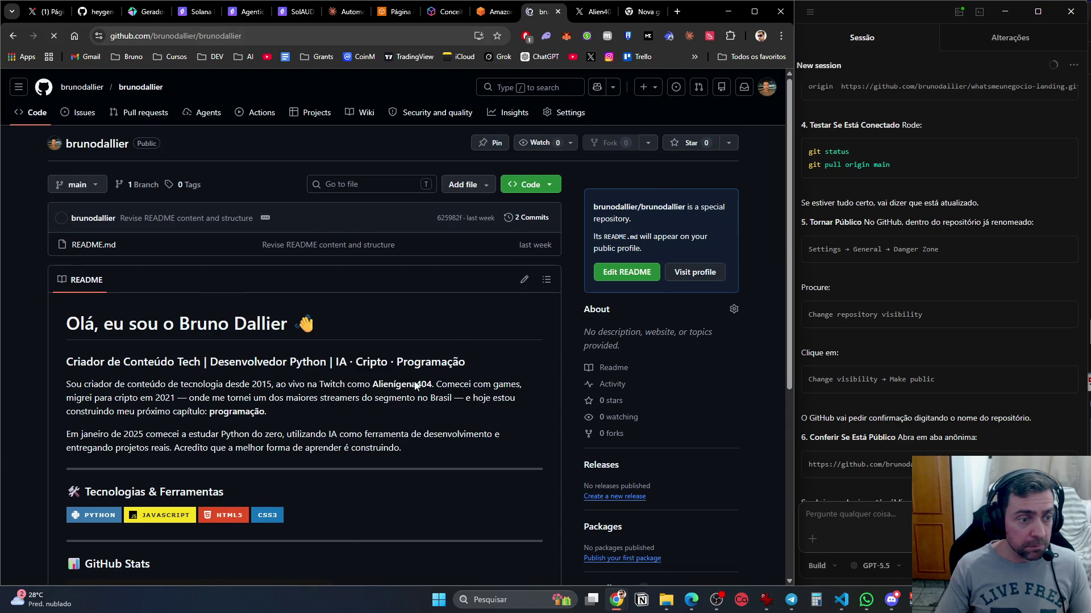
scroll(407, 394, "down", 5)
scroll(407, 402, "up", 5)
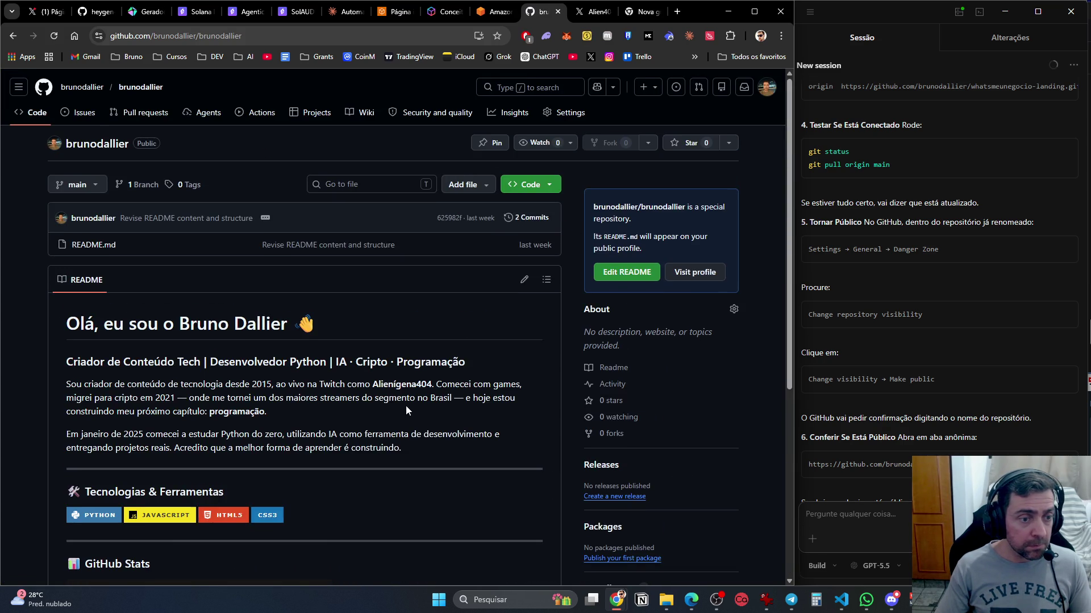
scroll(386, 398, "down", 4)
scroll(356, 377, "up", 4)
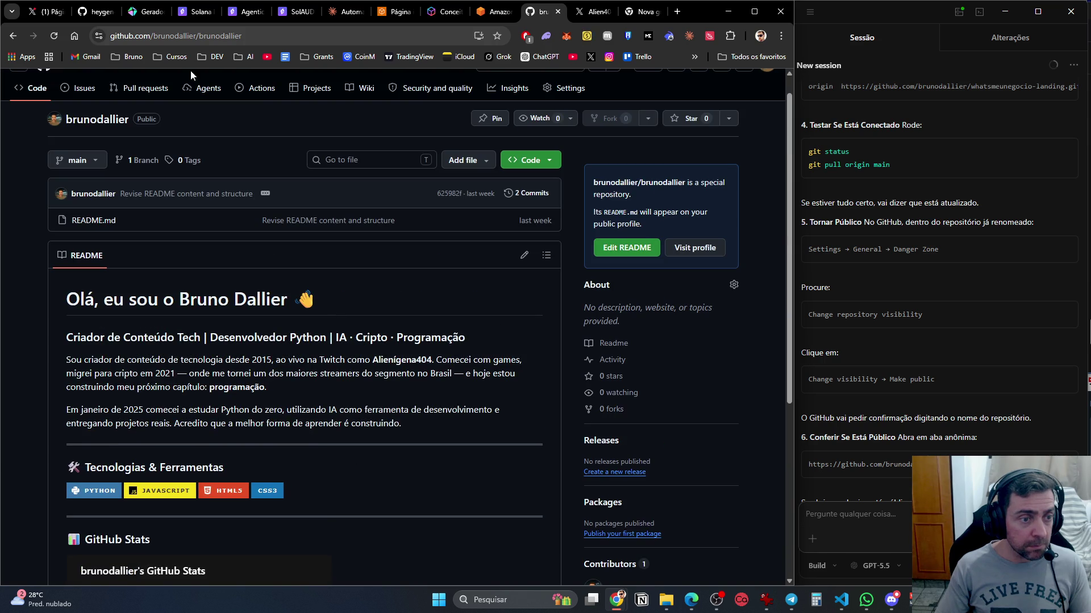
left_click(13, 35)
- Open whatsmeunegocio-landing from Popular repositories and copy its URL
left_click(591, 228)
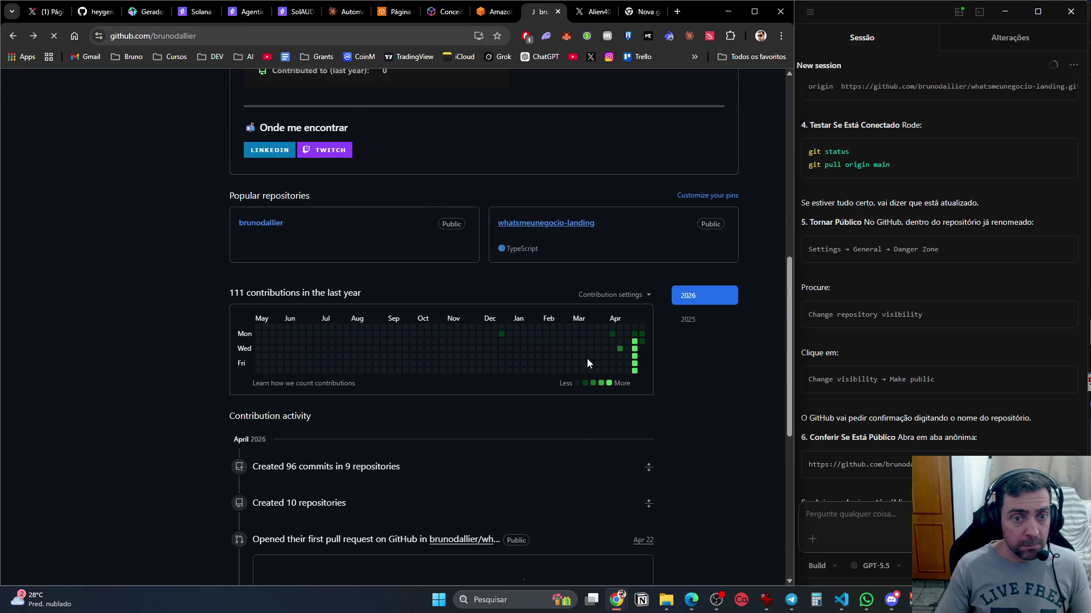
left_click(348, 36)
left_click(616, 600)
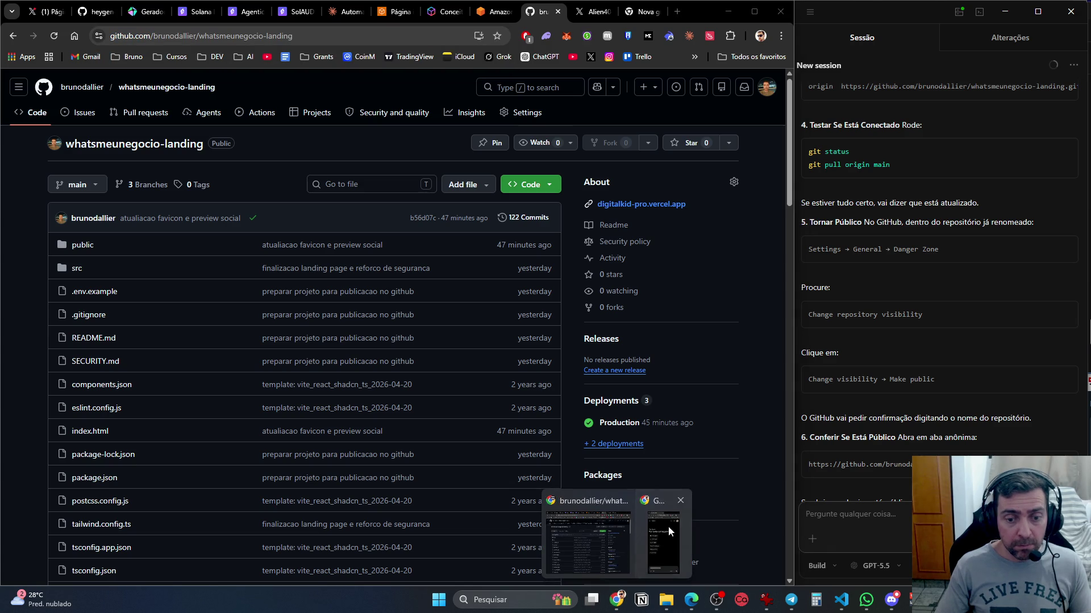
- Send Gemini Pro the repository URL with 'Analise este repositorio, não poderia esta publico'
left_click(668, 532)
key("ctrl+v")
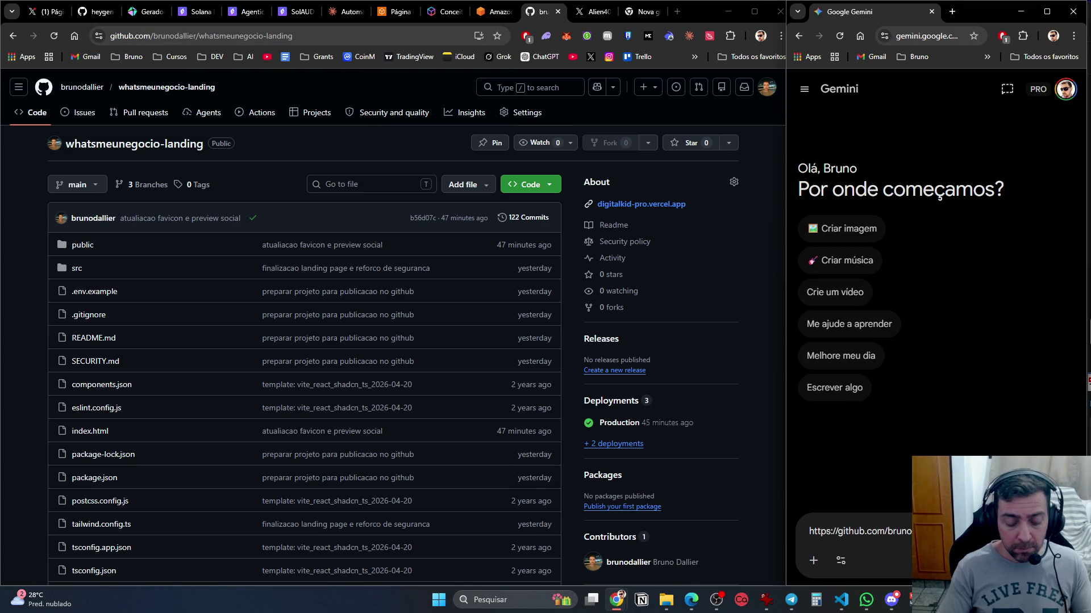
key("shift+Return")
key("shift+Return")
type("Analise este repositor")
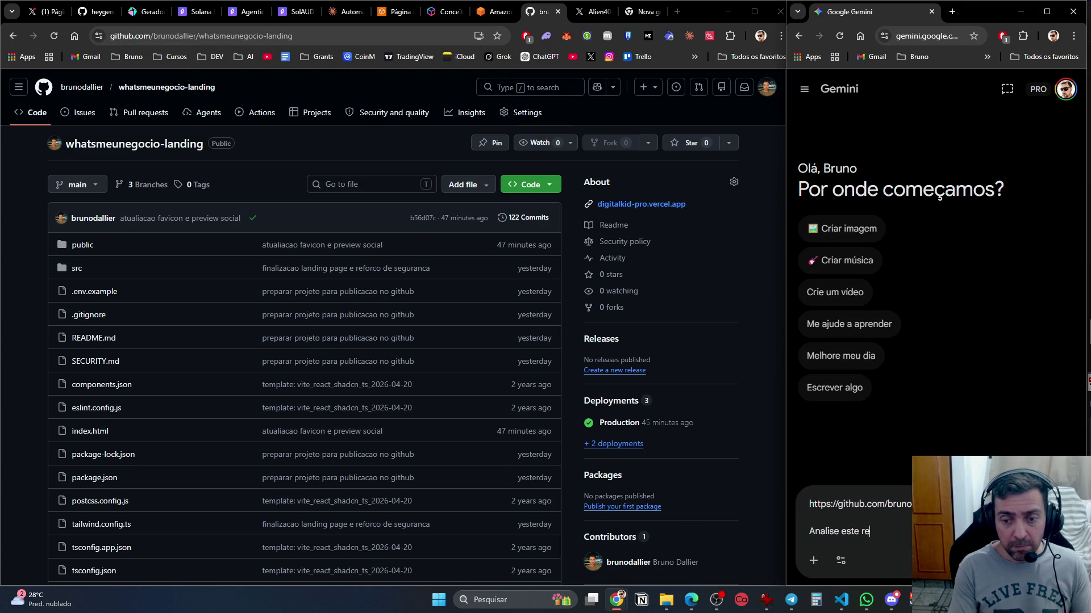
type("io, ")
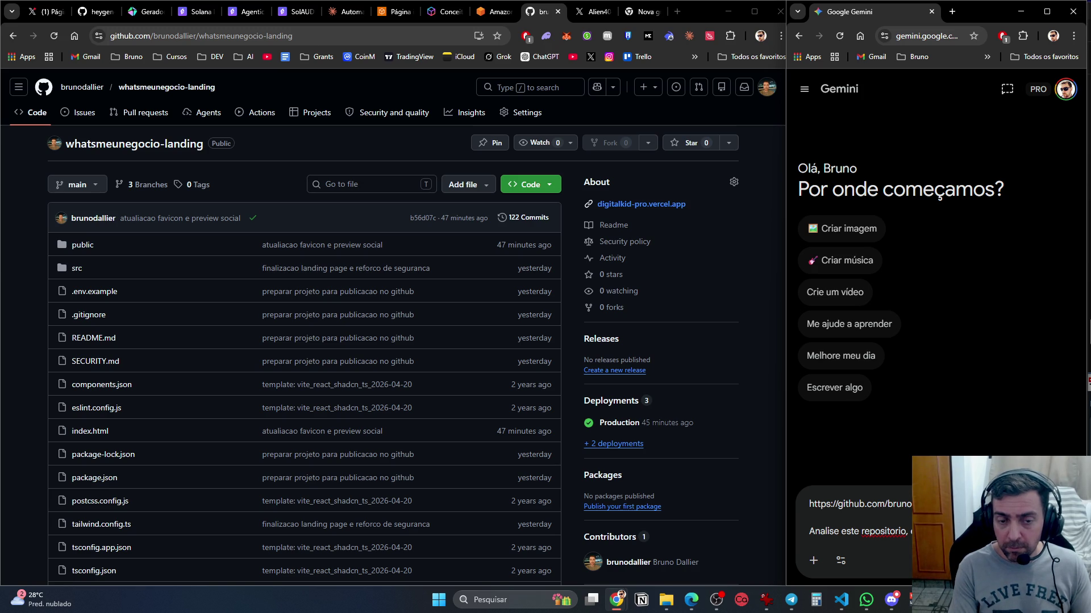
type("não poderia est")
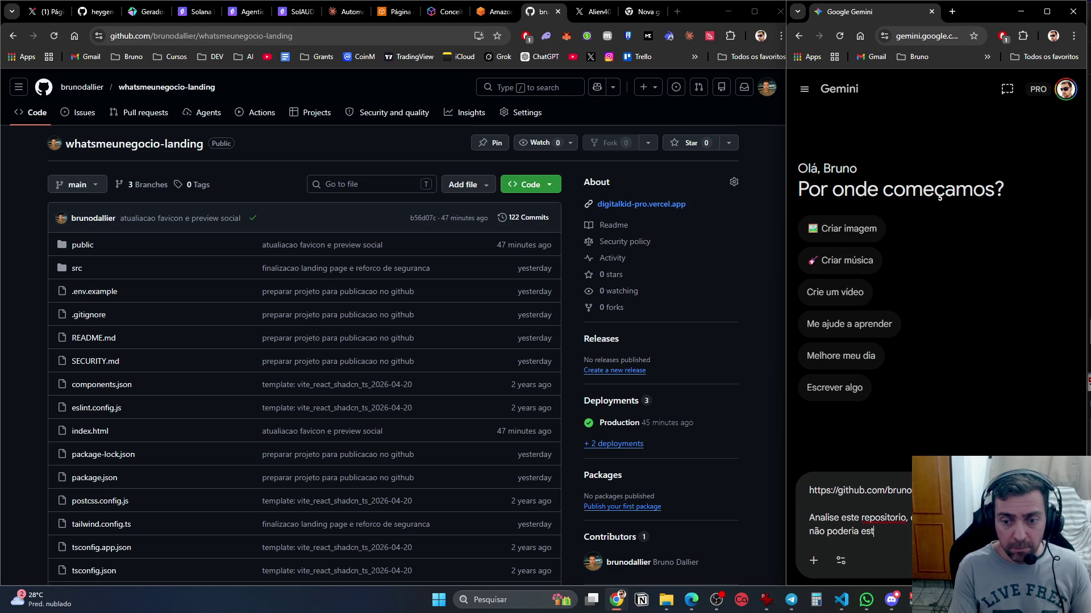
type("a publico,")
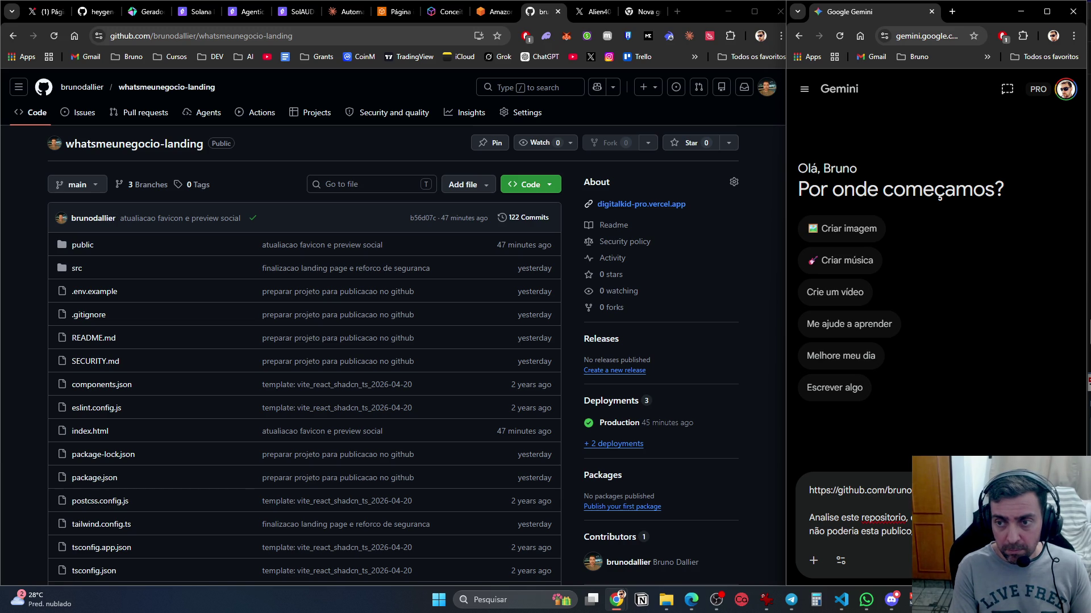
type("ou ")
type("ualqu")
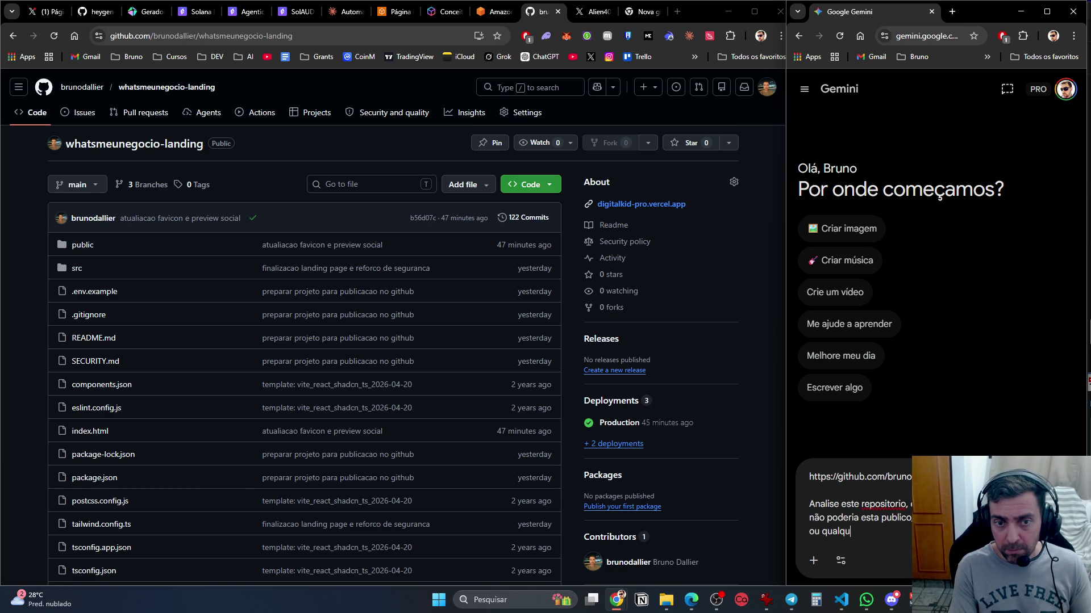
type("er boa paratica")
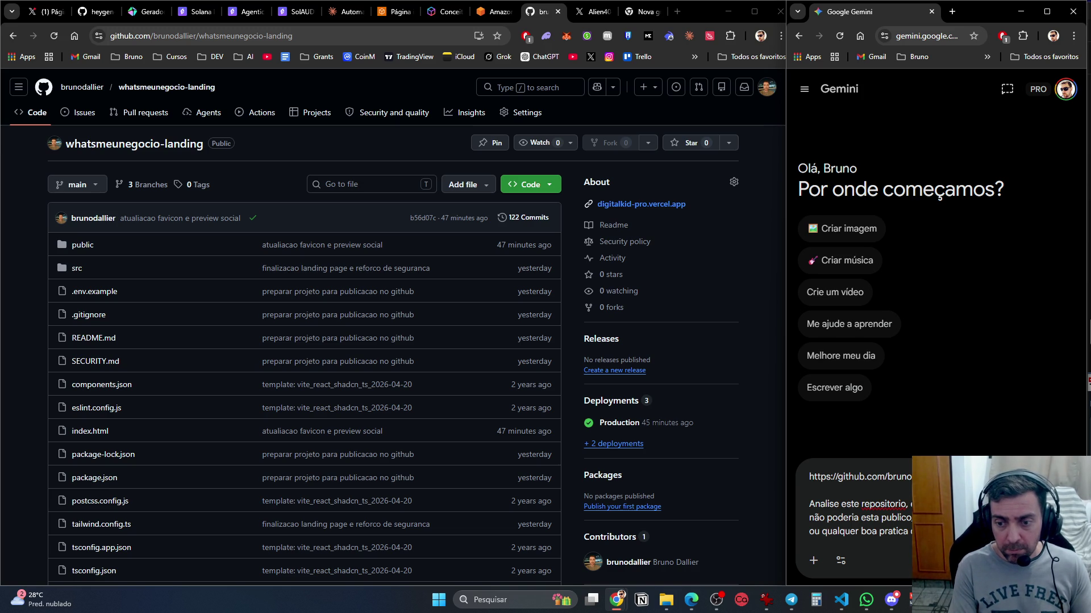
key("shift+Return")
key("shift+Return")
type("Nao precisa dar relatorio, ")
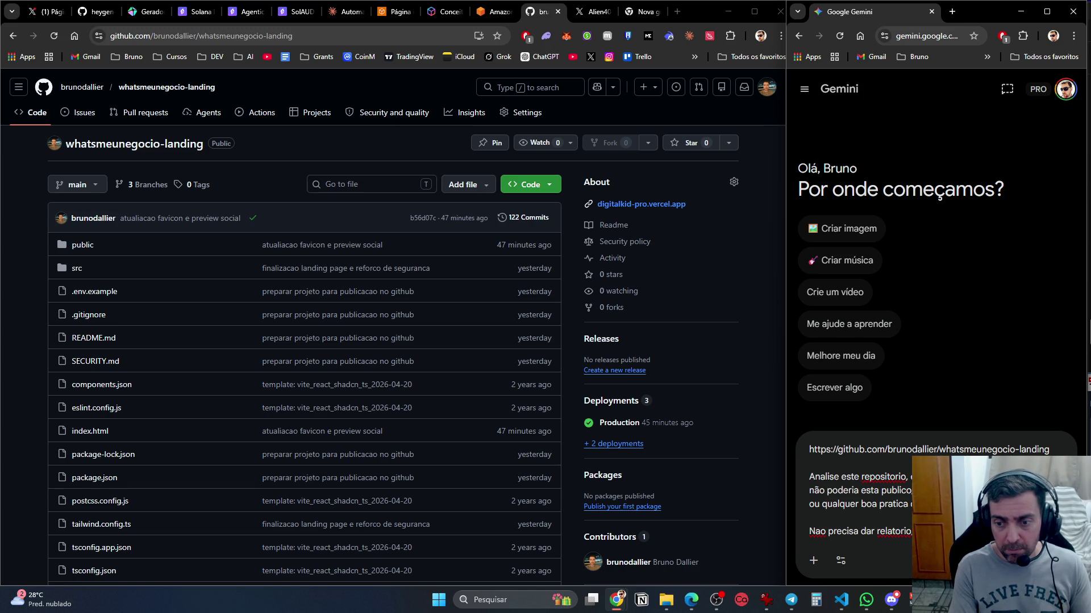
type("possiveis erros, es esteve")
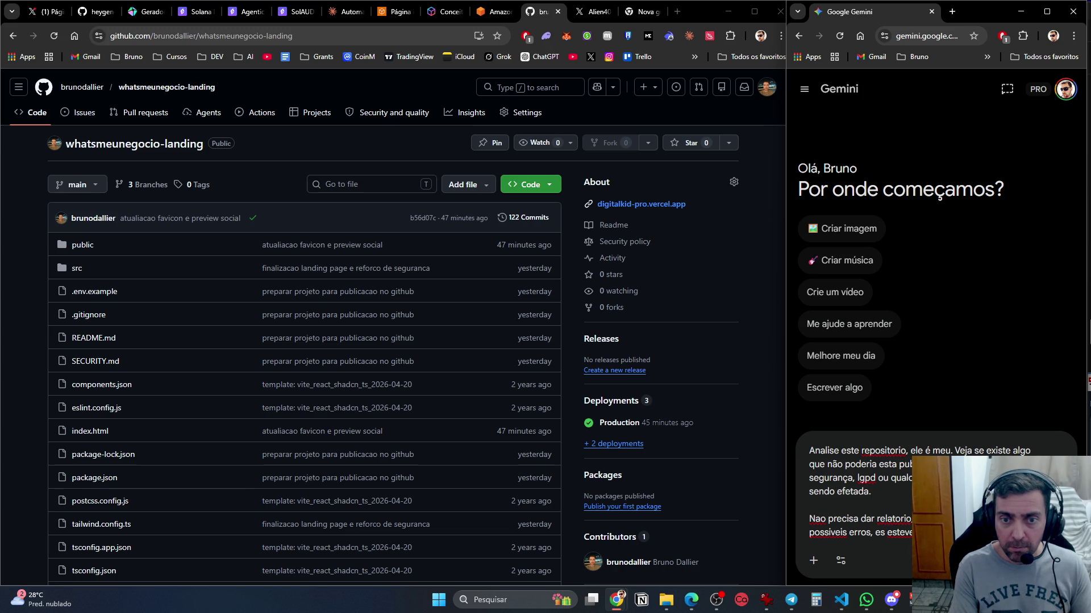
left_click(1011, 560)
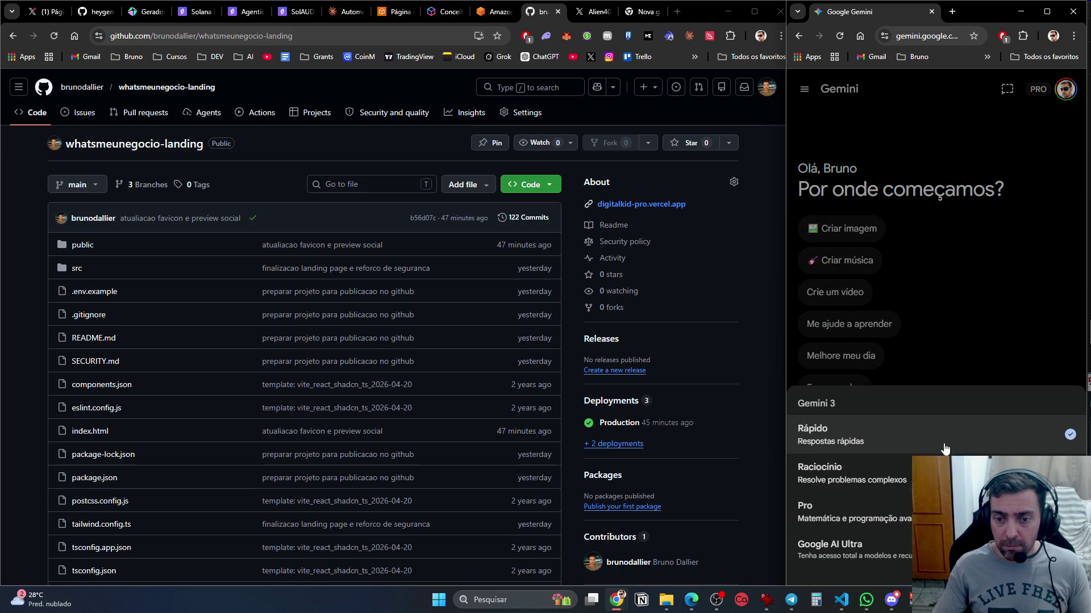
left_click(835, 512)
key("Return")
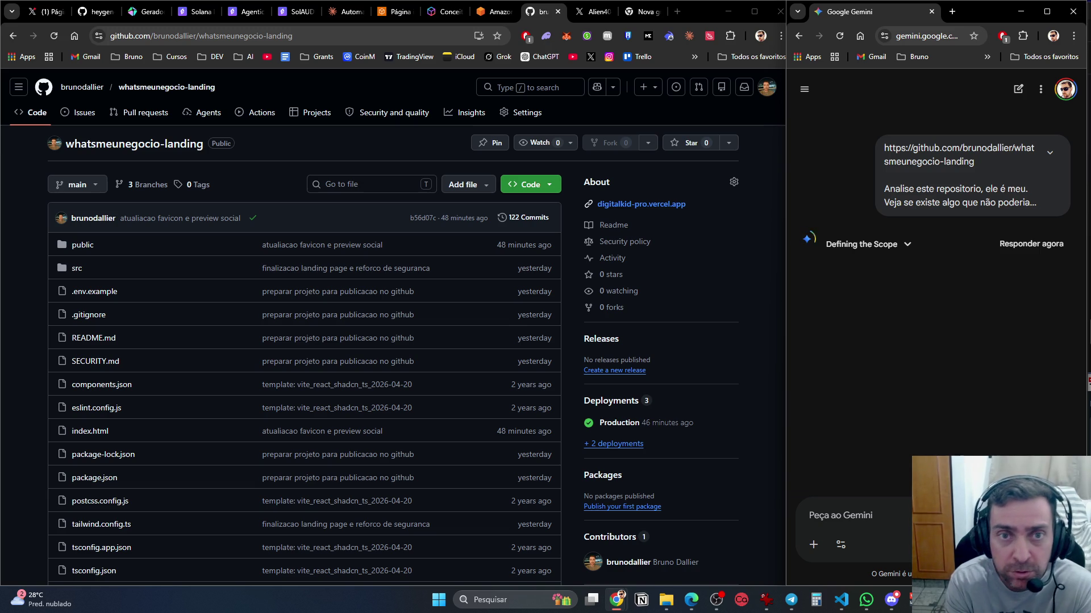
- Switch to the X profile tab, scroll it and close it
mouse_move(592, 15)
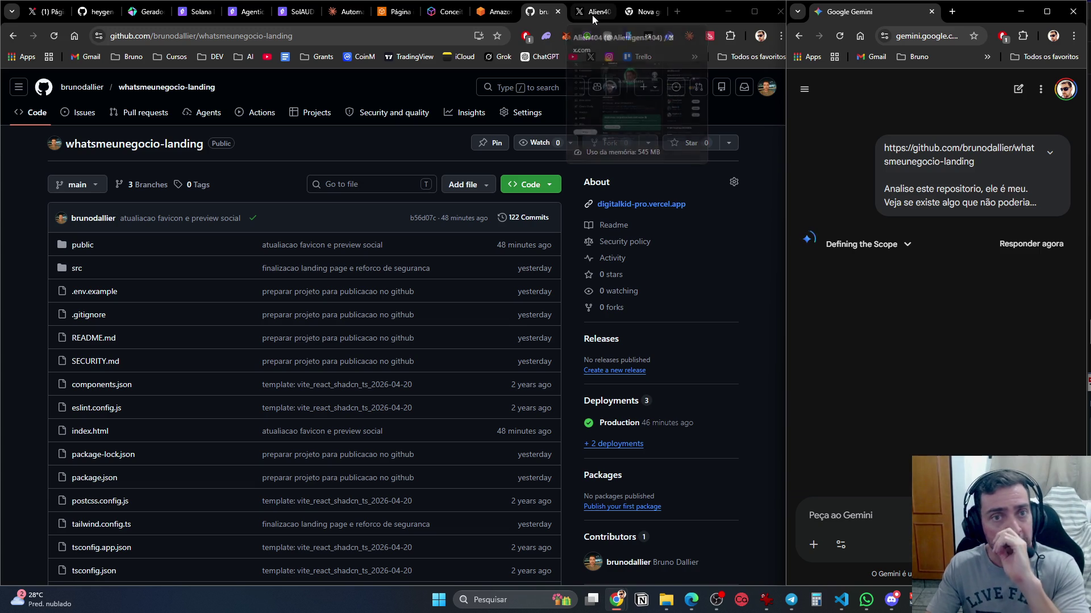
left_click(592, 16)
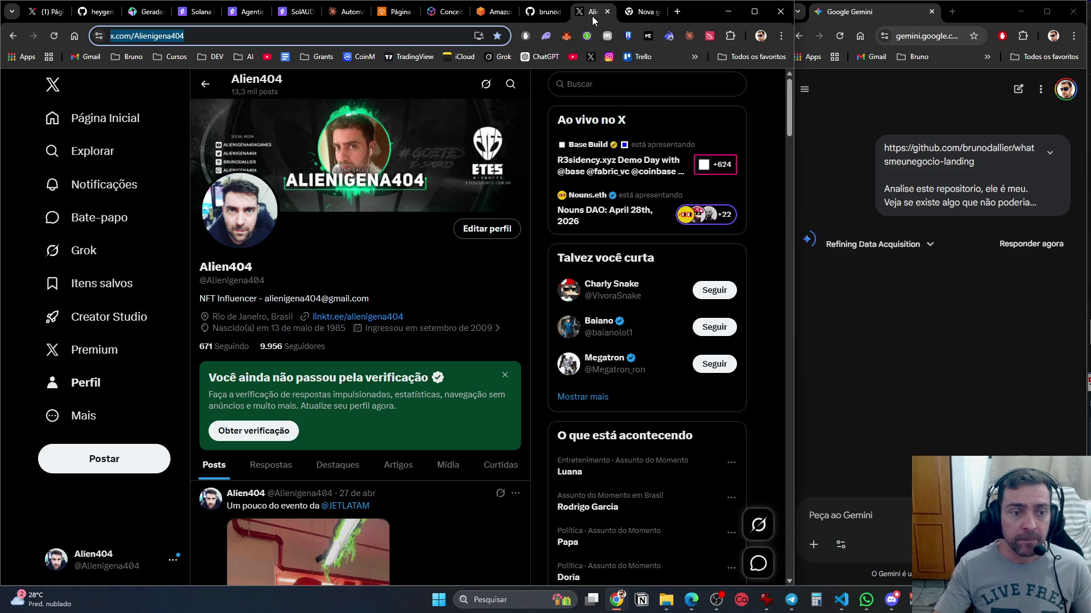
scroll(500, 337, "down", 5)
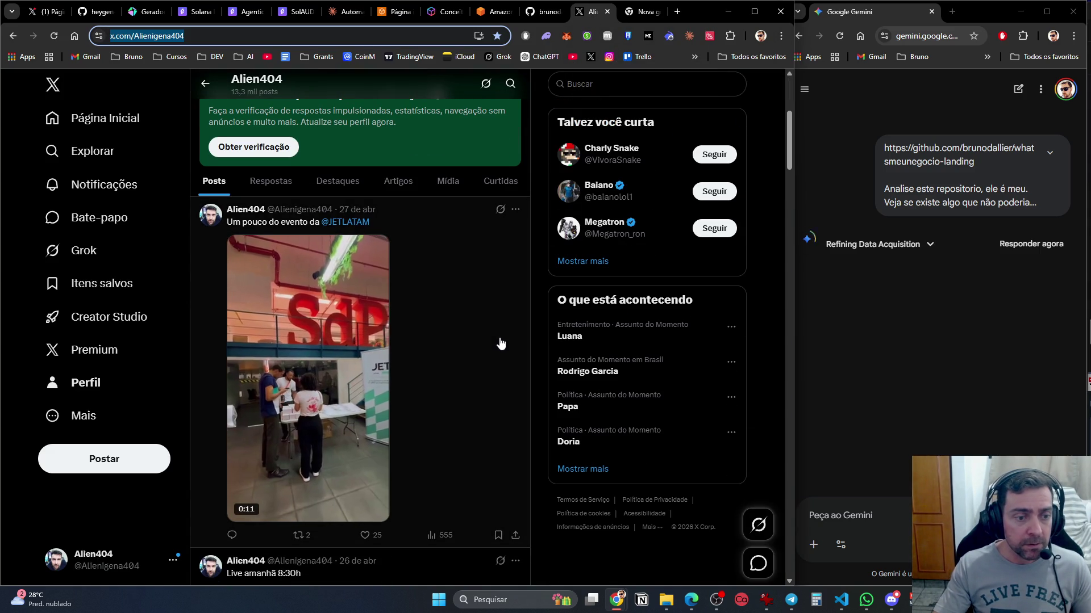
left_click(607, 12)
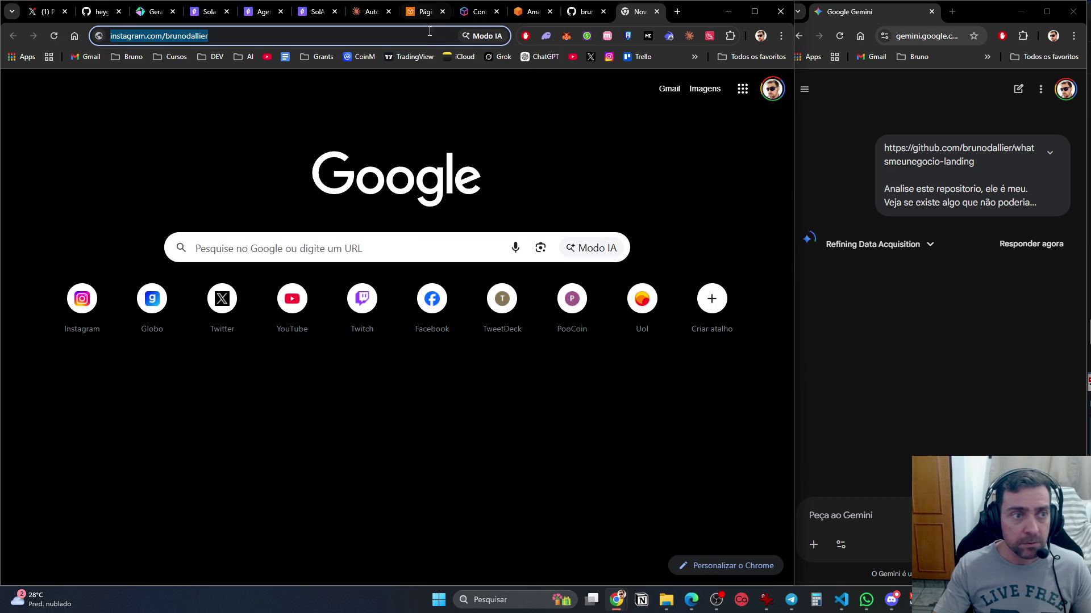
- Open whatsmeunegocio.com.br, scroll the landing page, then close its tab
type("w")
key("Return")
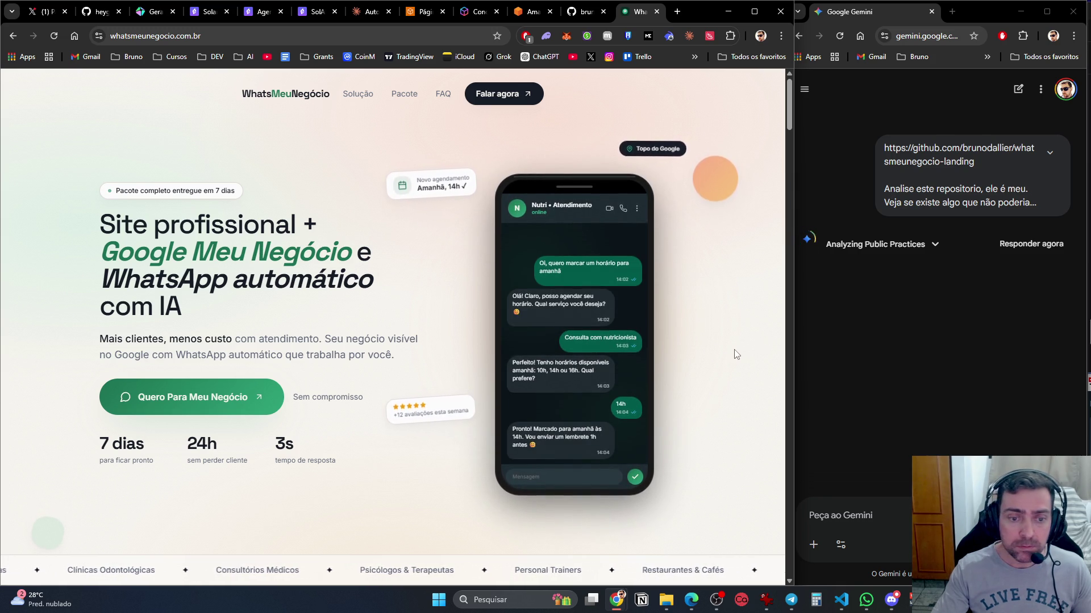
scroll(735, 352, "down", 9)
scroll(734, 350, "down", 5)
scroll(735, 349, "up", 15)
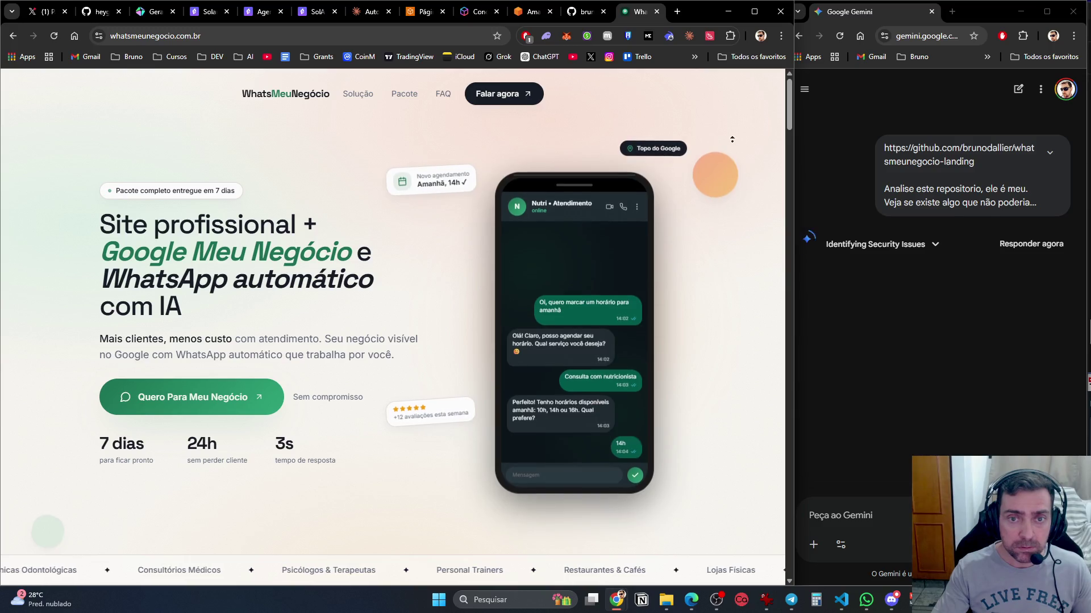
key("ctrl+w")
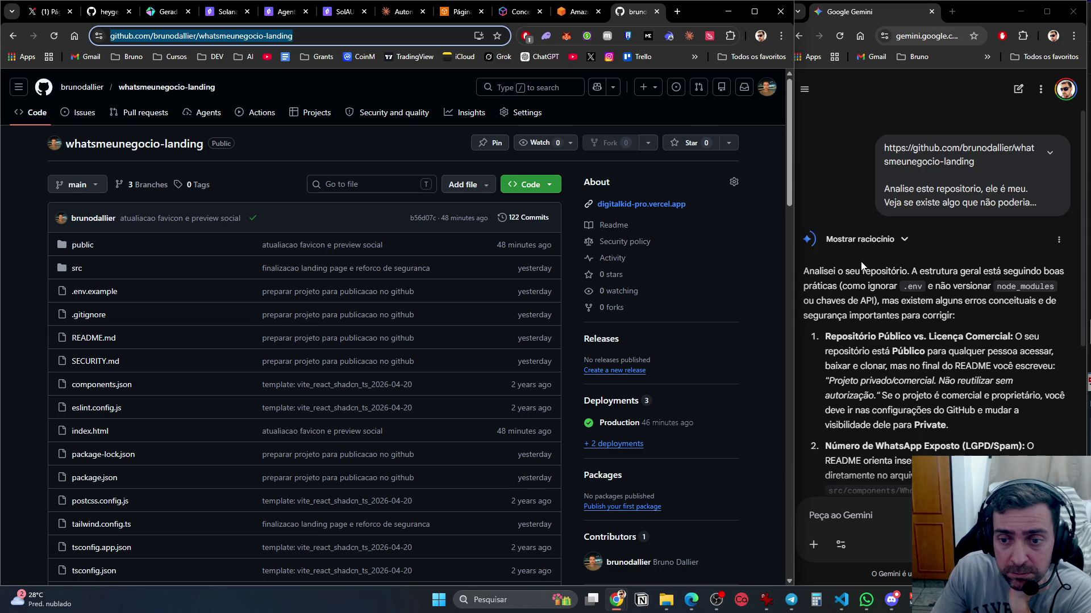
- Scroll Gemini's reply to read the licence, WhatsApp-number and missing licence-file issues
scroll(1003, 186, "down", 3)
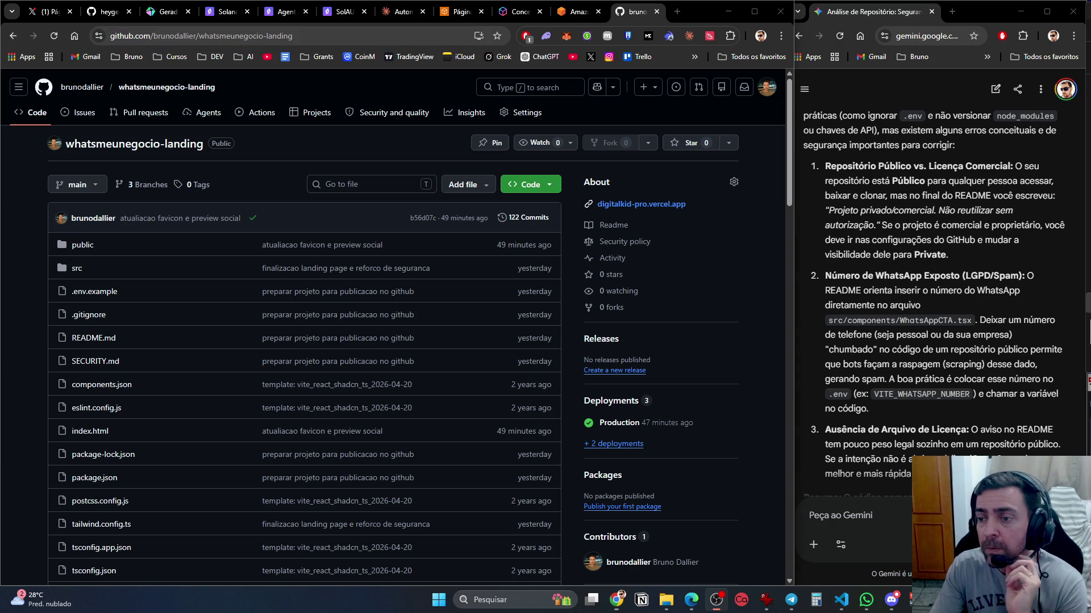
left_click(891, 599)
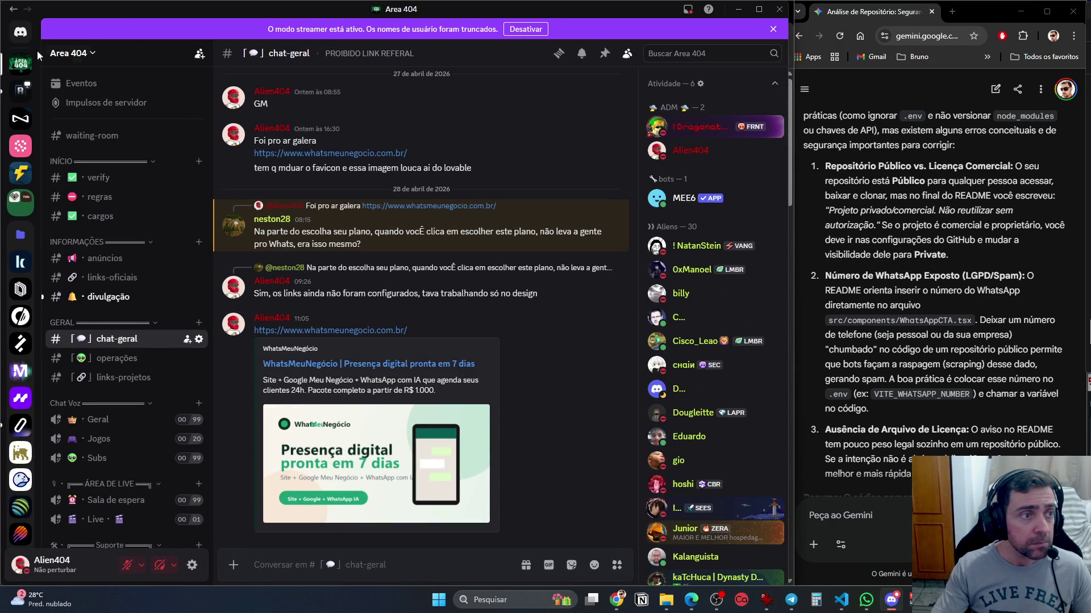
- Send a friend request to the new user's username from Amigos, then reopen Area 404
left_click(20, 32)
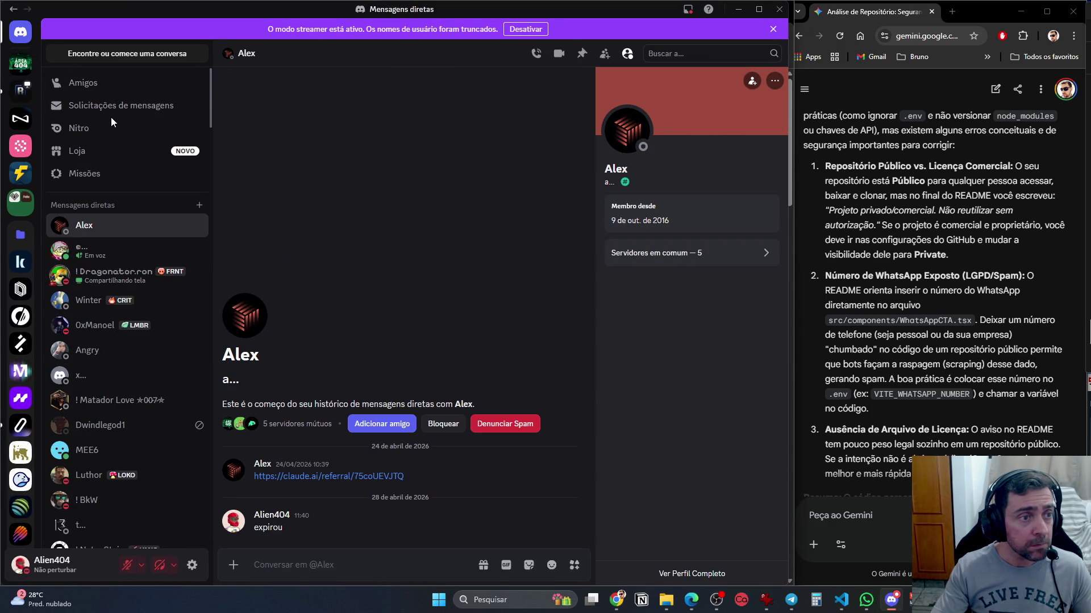
left_click(88, 83)
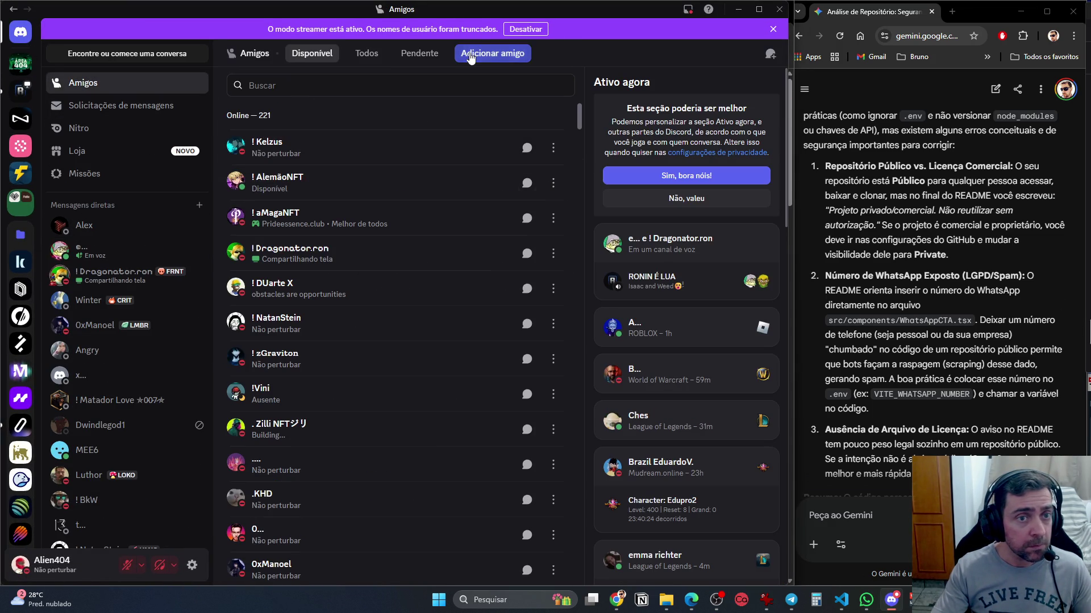
left_click(492, 52)
type("escovadecabelo")
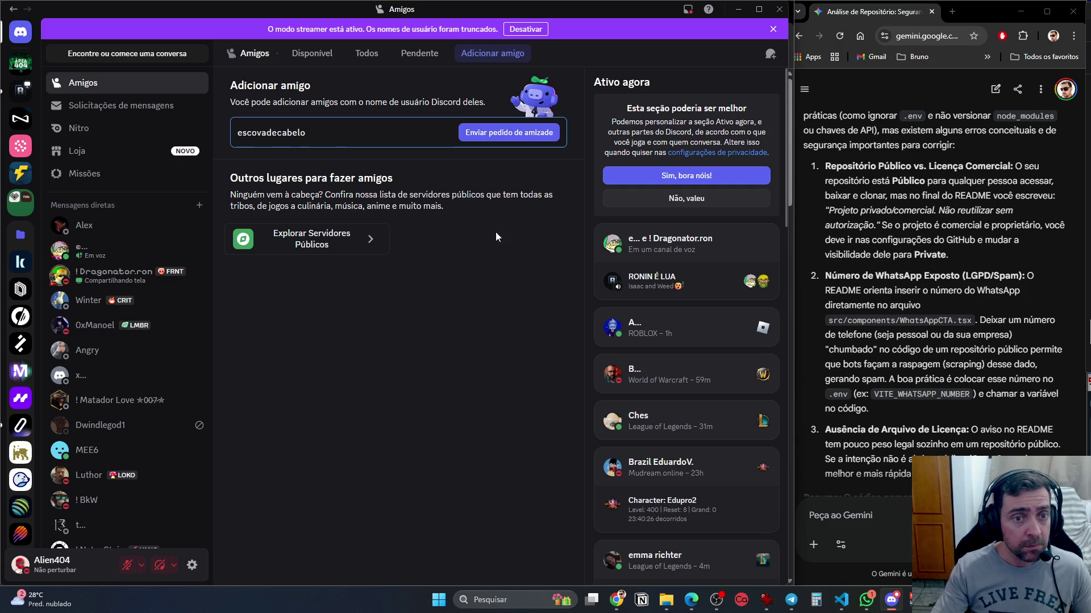
left_click(487, 136)
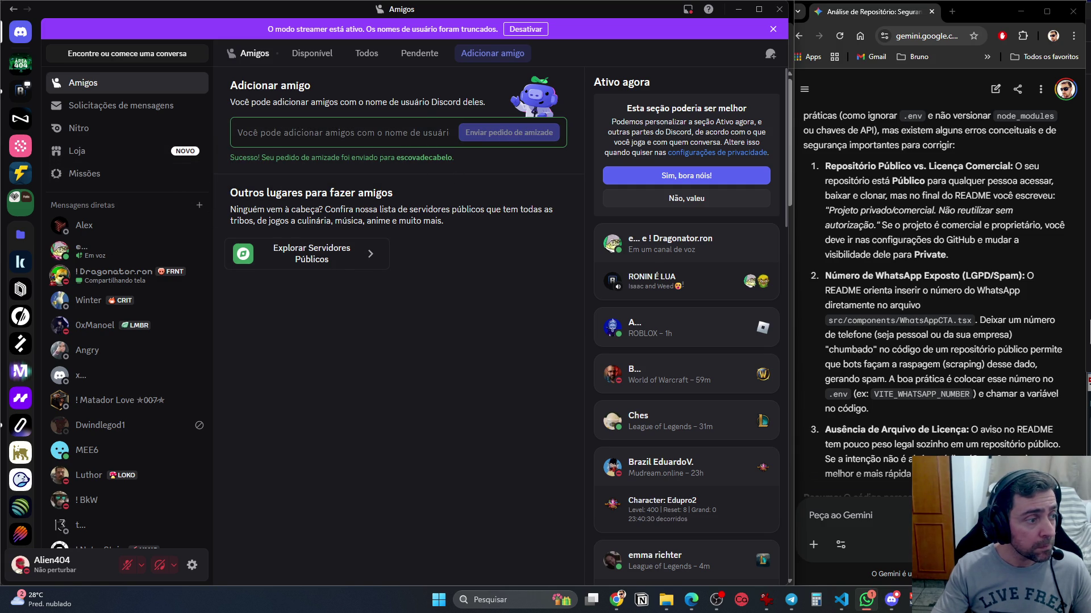
left_click(20, 63)
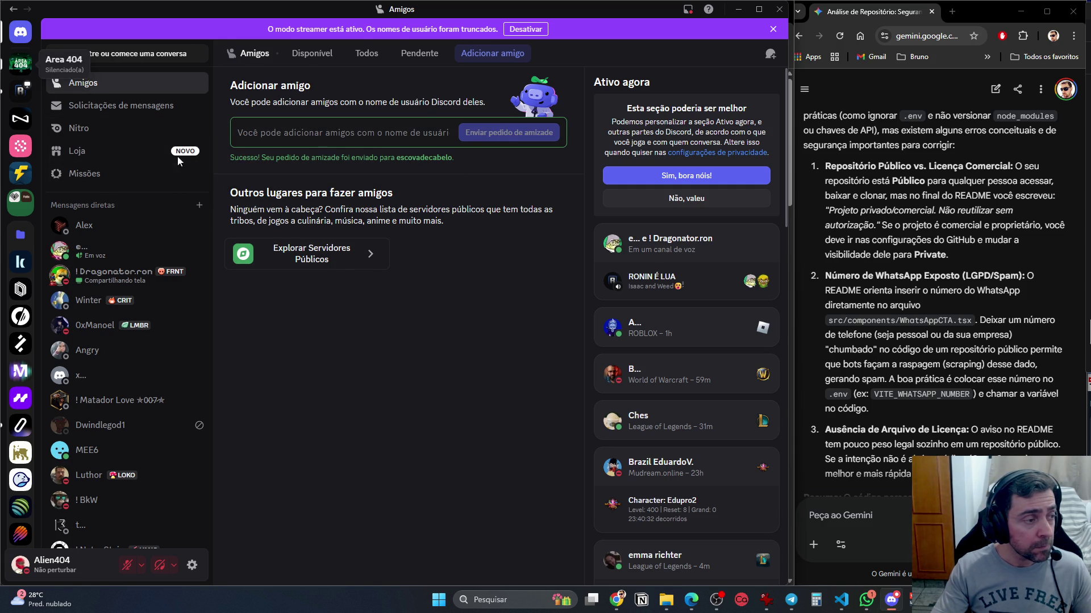
mouse_move(616, 600)
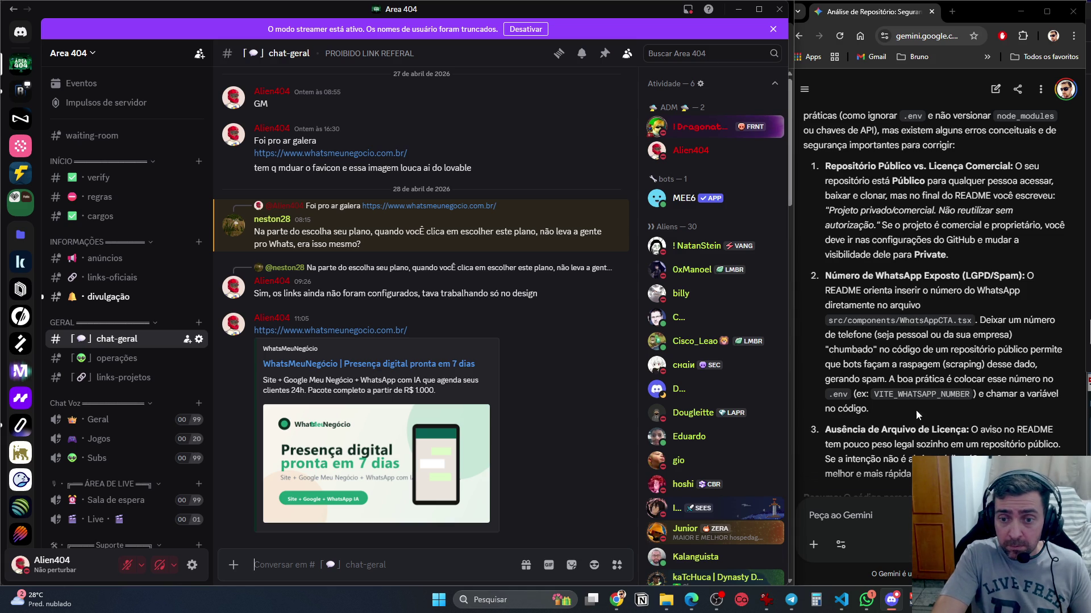
- Ask the coding assistant to check the README's 'private' wording and update it
scroll(966, 440, "down", 2)
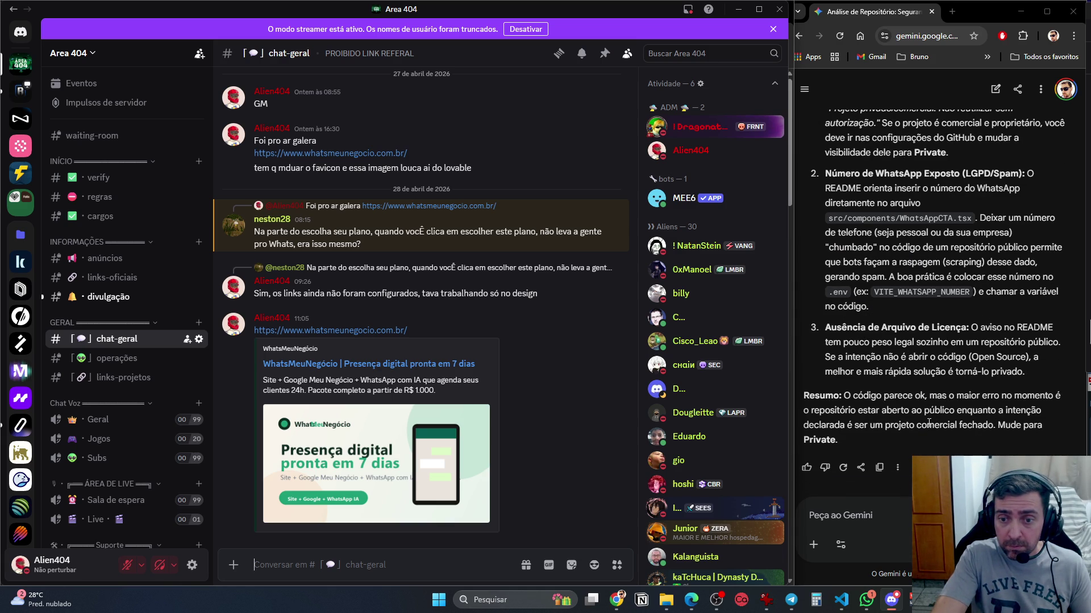
left_click(906, 507)
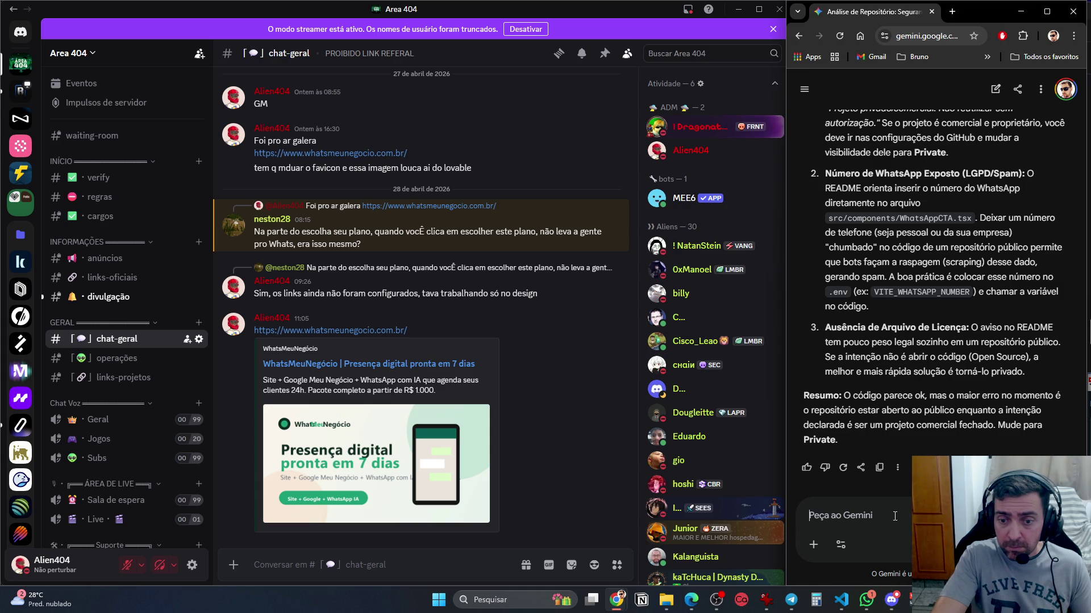
left_click(906, 603)
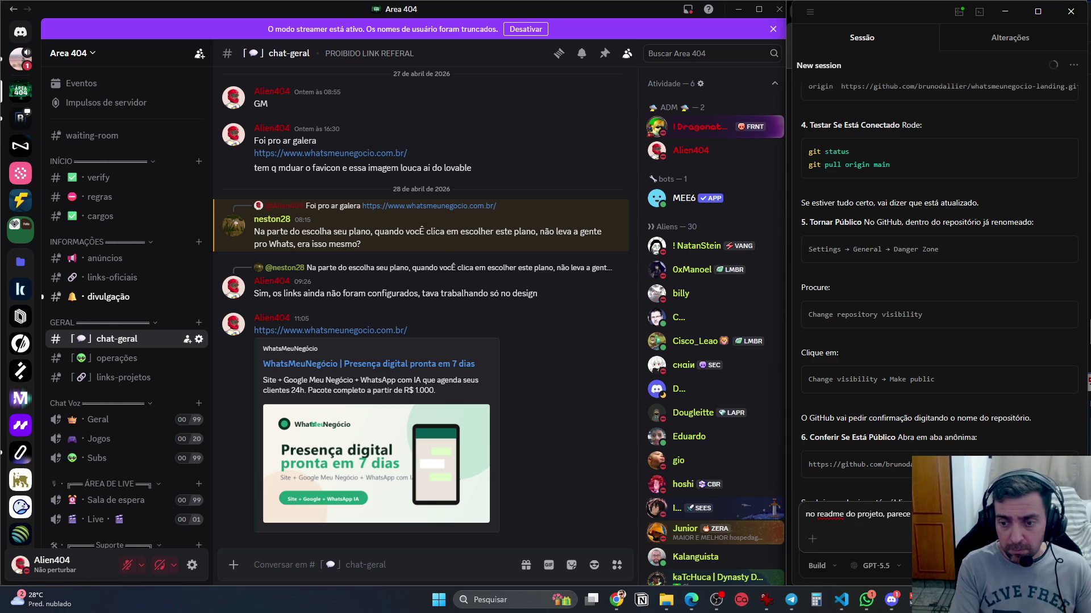
type("mim e at")
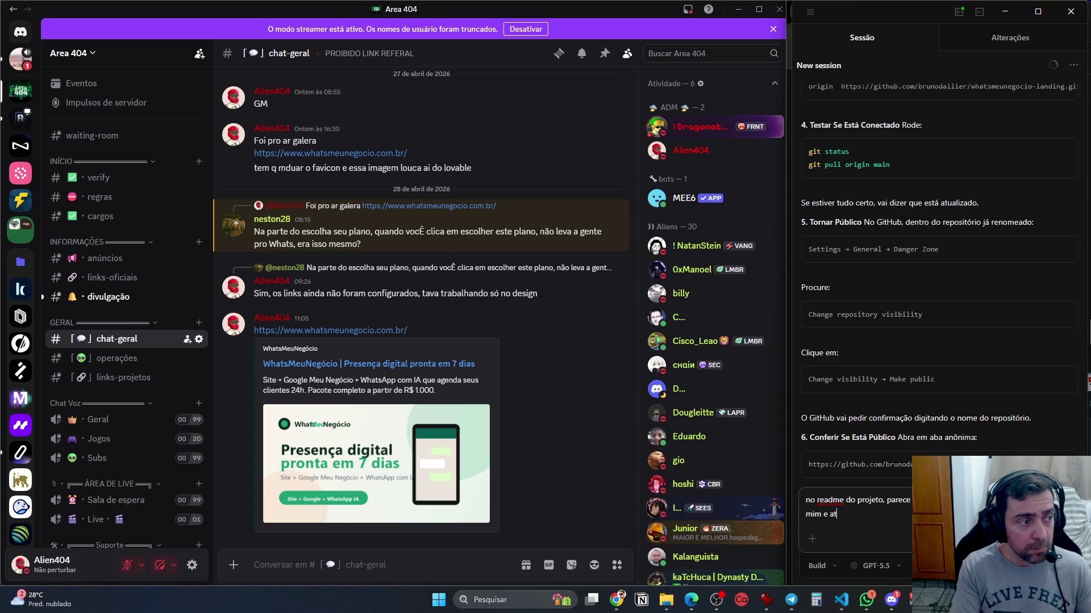
type("aliz")
key("Return")
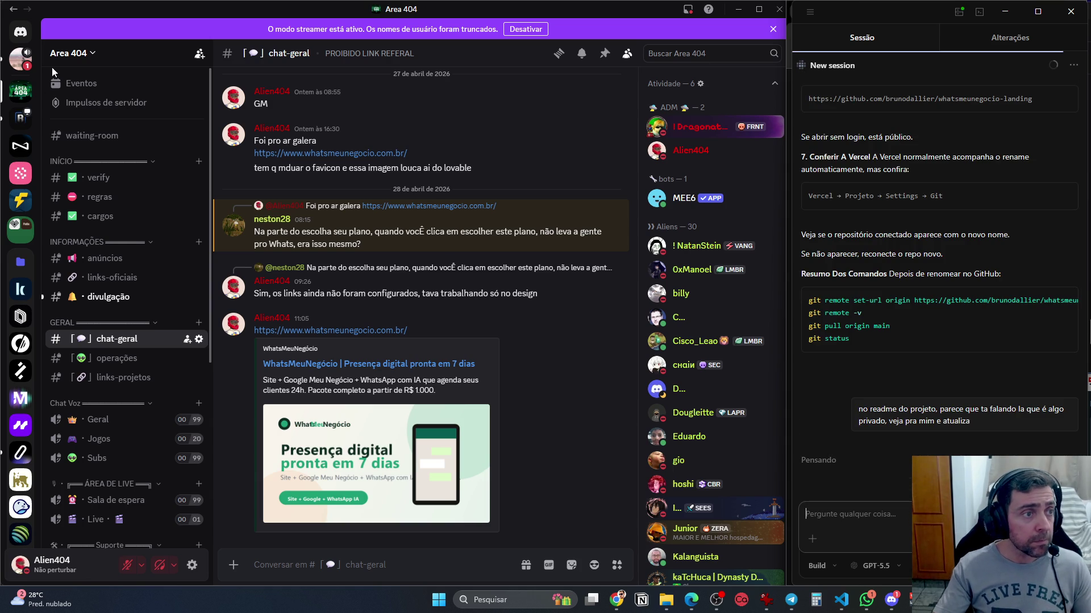
left_click(21, 59)
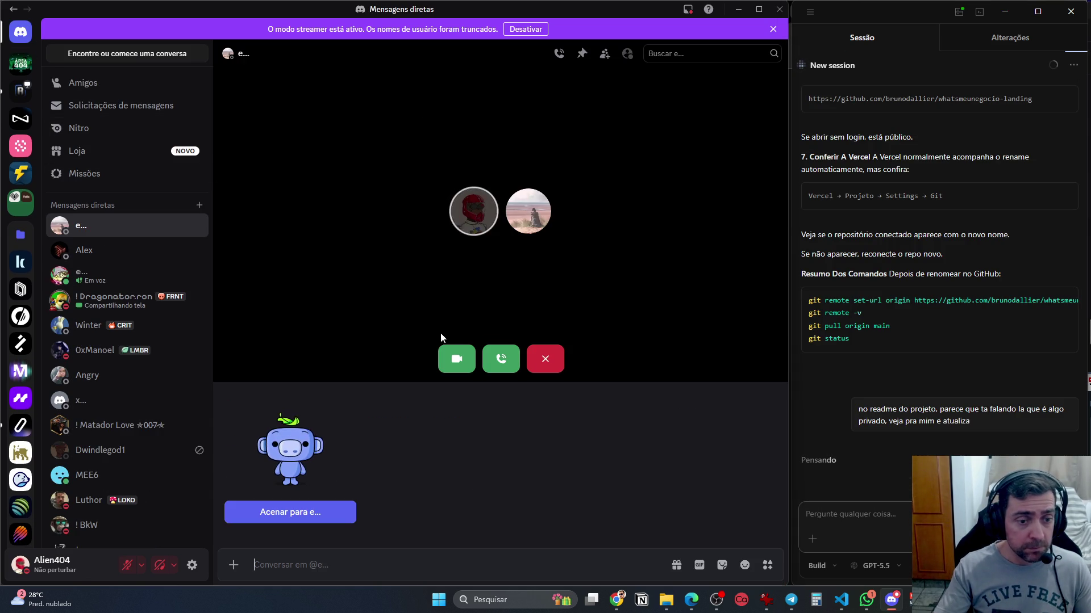
- Join the Discord direct-message call with video on, then return to the whatsmeunegocio-landing GitHub page
left_click(500, 365)
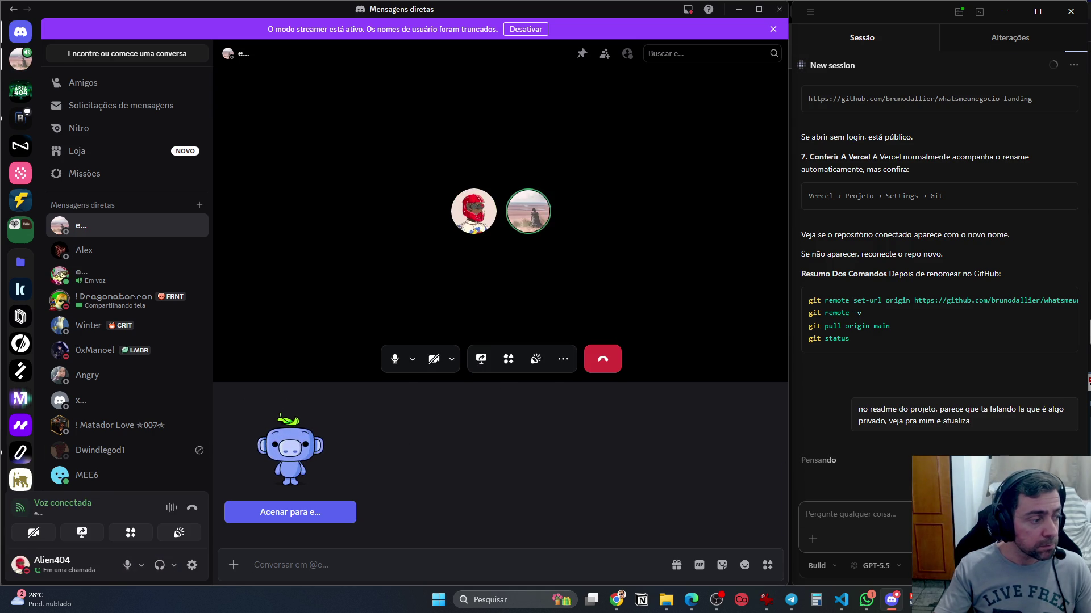
left_click(516, 359)
left_click(558, 407)
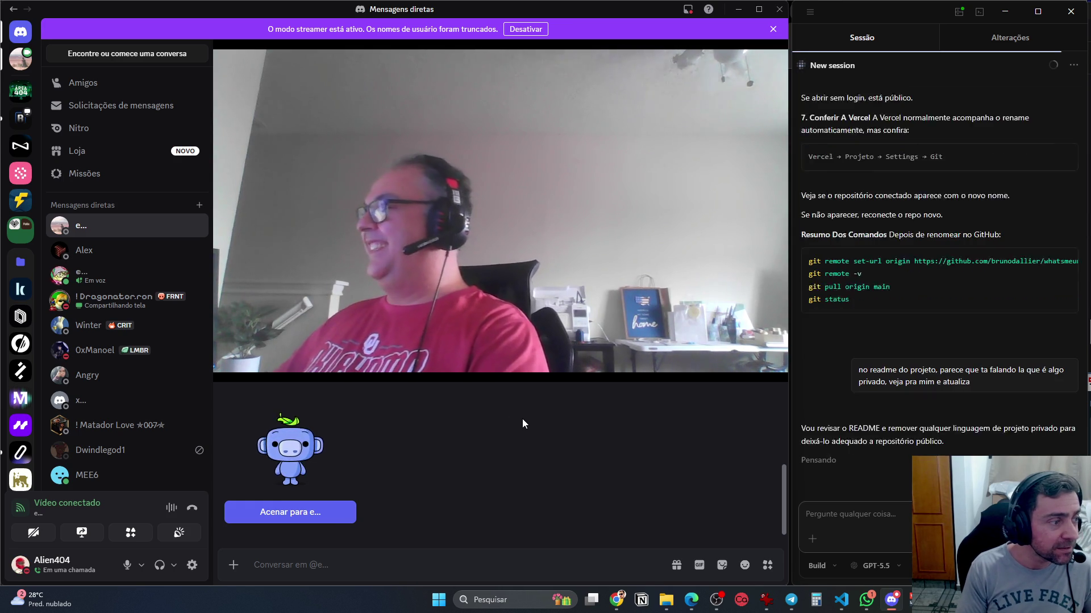
mouse_move(616, 600)
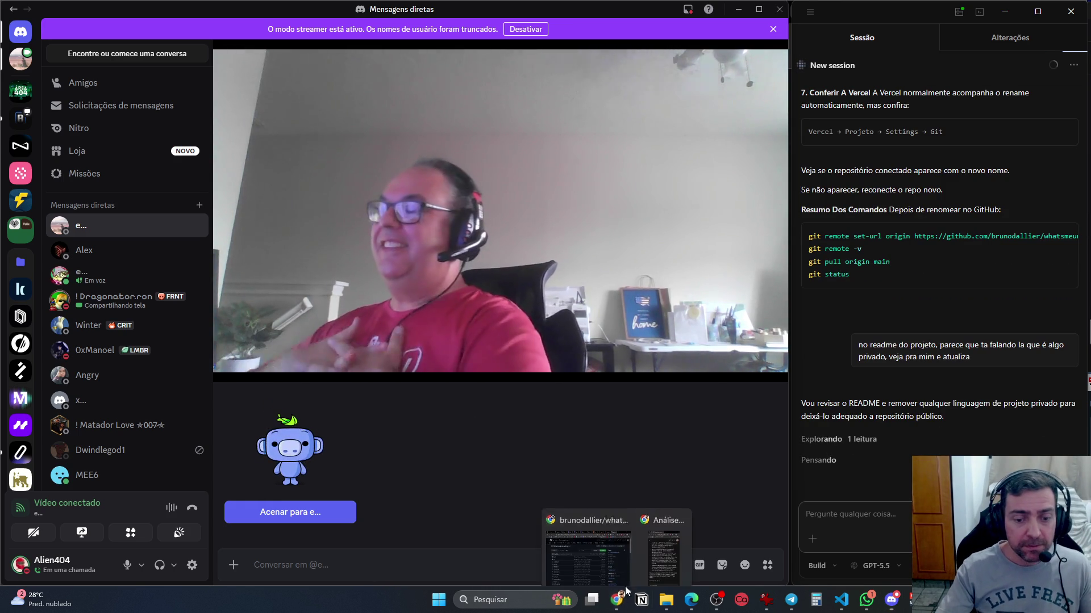
left_click(636, 541)
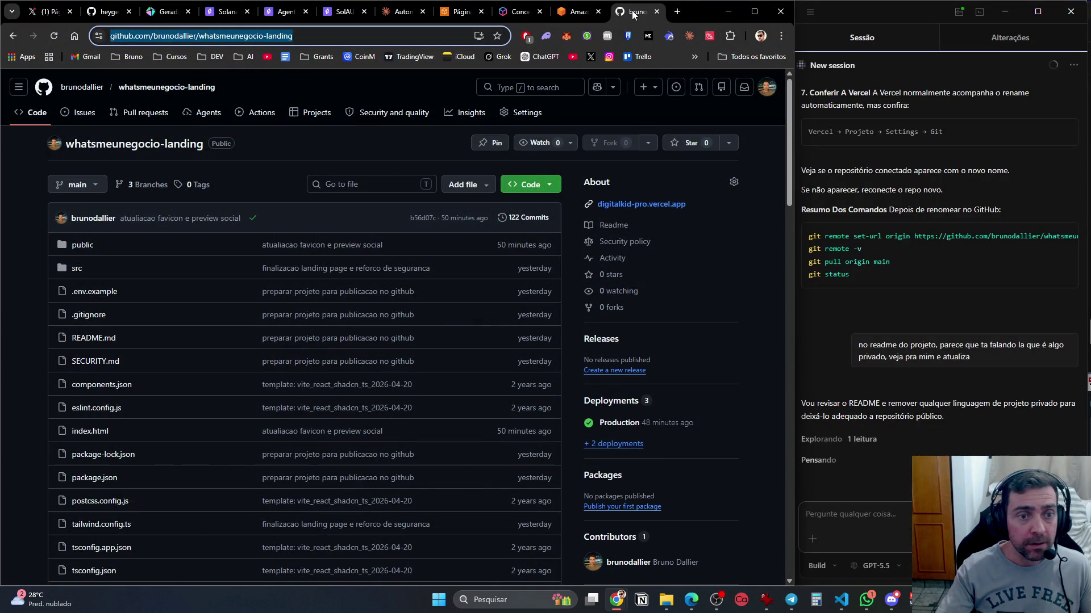
- Review the public whatsmeunegocio-landing repository page, then return to the Discord video call
left_click(677, 11)
key("ctrl+w")
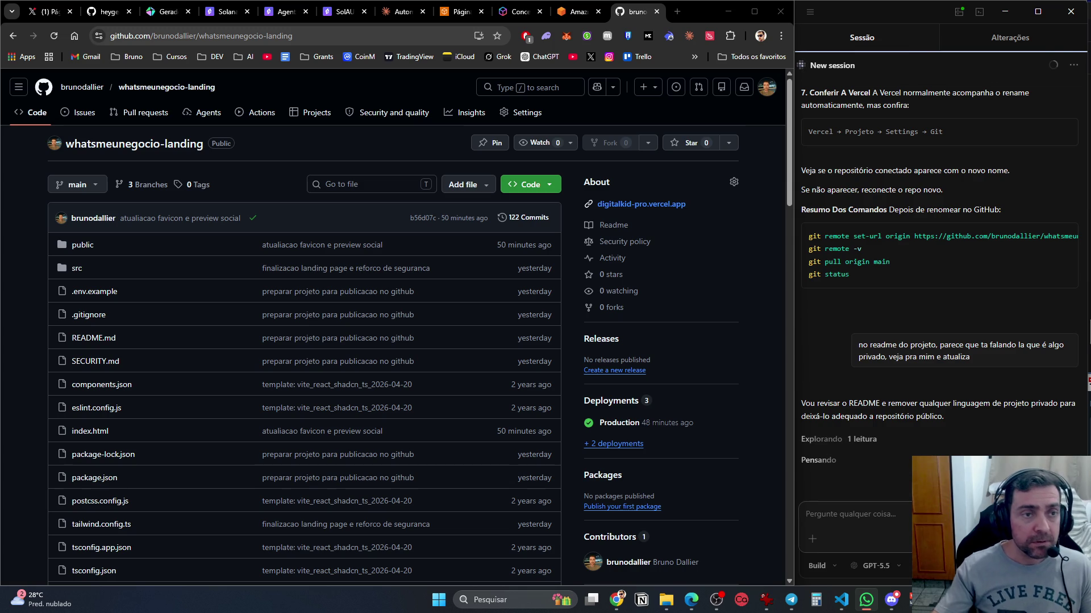
left_click(900, 607)
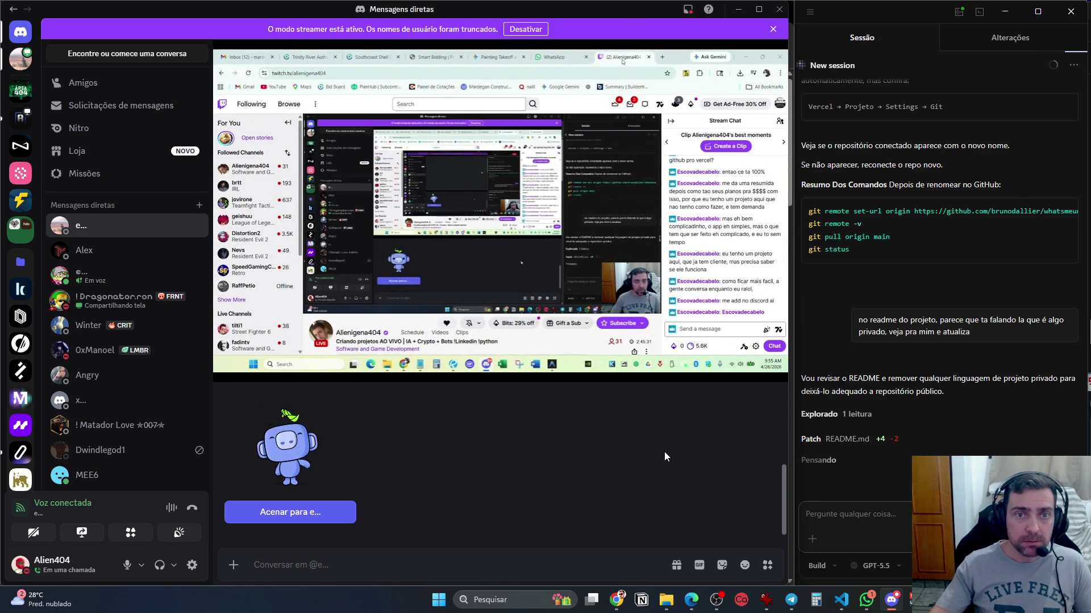
- Pop the BuildingConnected screen share into its own window and stretch it to the screen edge
mouse_move(765, 364)
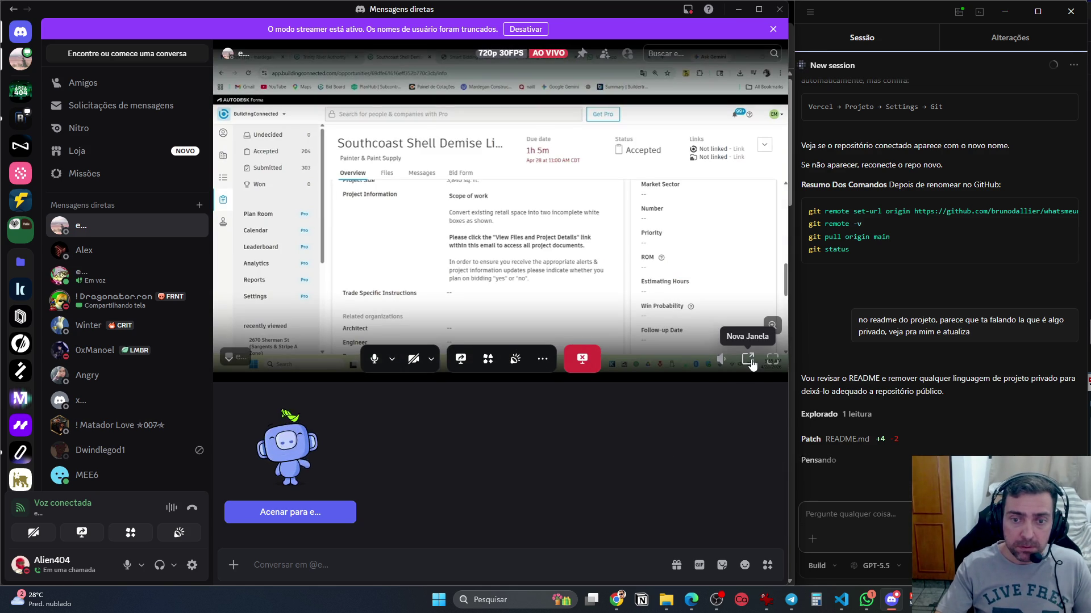
left_click(749, 359)
left_click_drag(846, 392, 1085, 402)
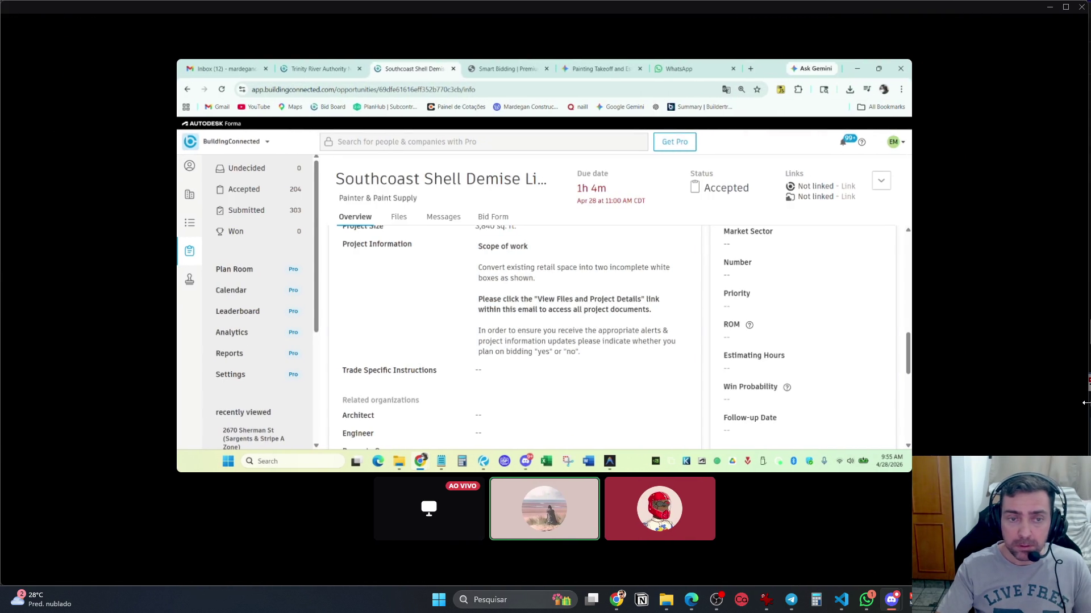
- On the shared screen, go to the Gmail inbox, then to the Antigravity editor on Smart_construction_estimator
mouse_move(875, 488)
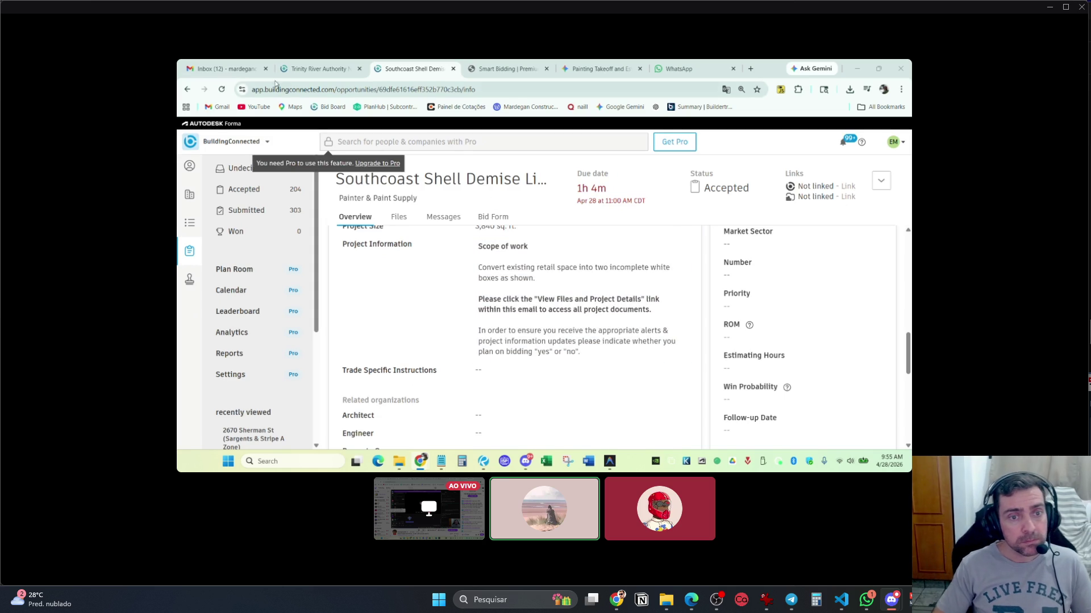
left_click(226, 69)
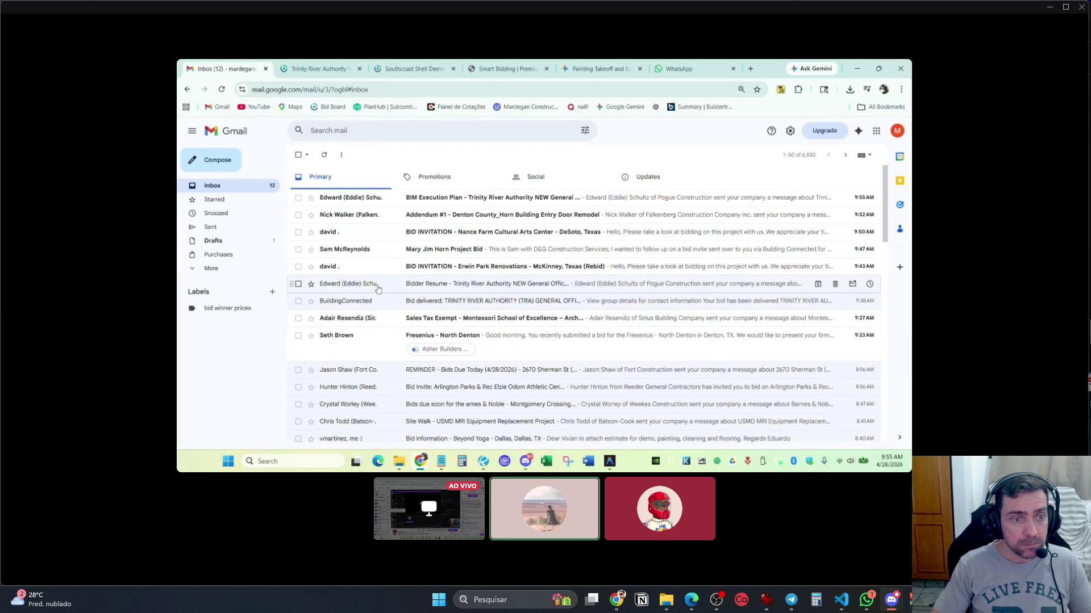
mouse_move(378, 288)
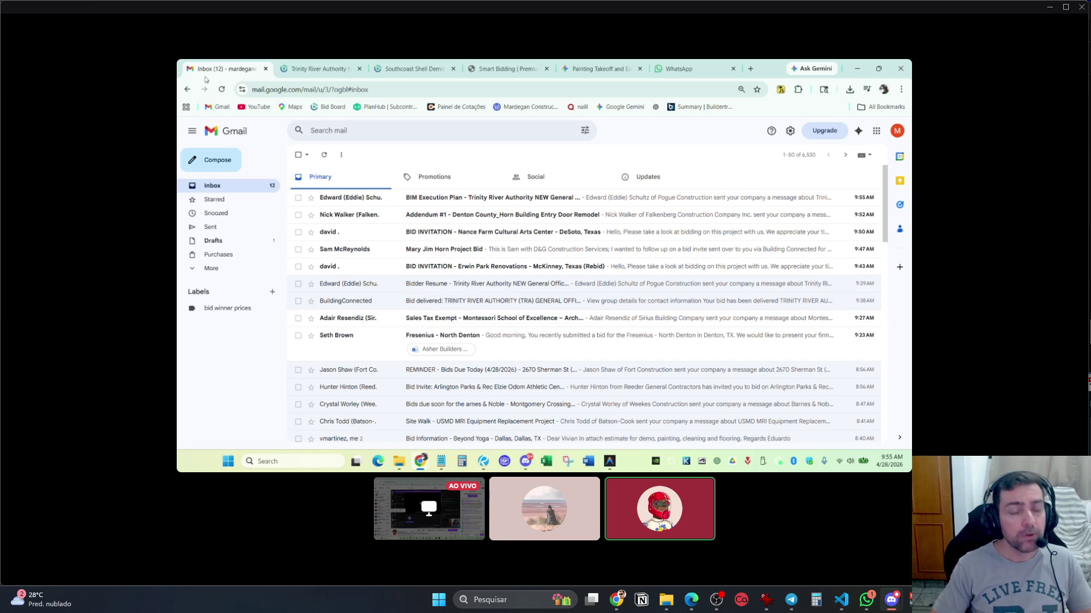
left_click(610, 461)
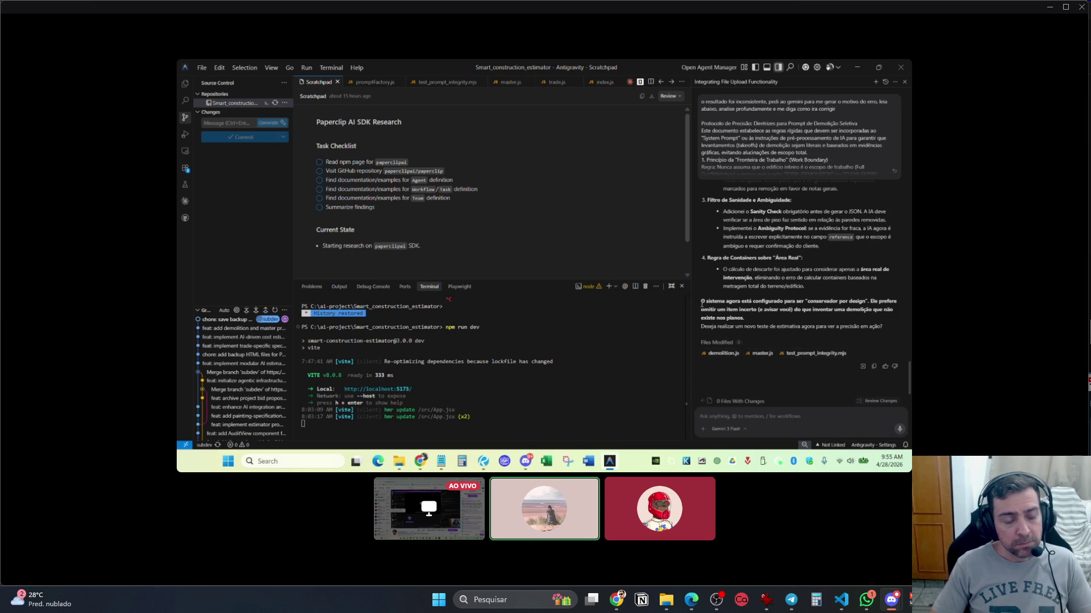
- Show the Smart_construction_estimator file tree in Antigravity's Explorer instead of source control
scroll(764, 285, "up", 5)
scroll(764, 285, "down", 3)
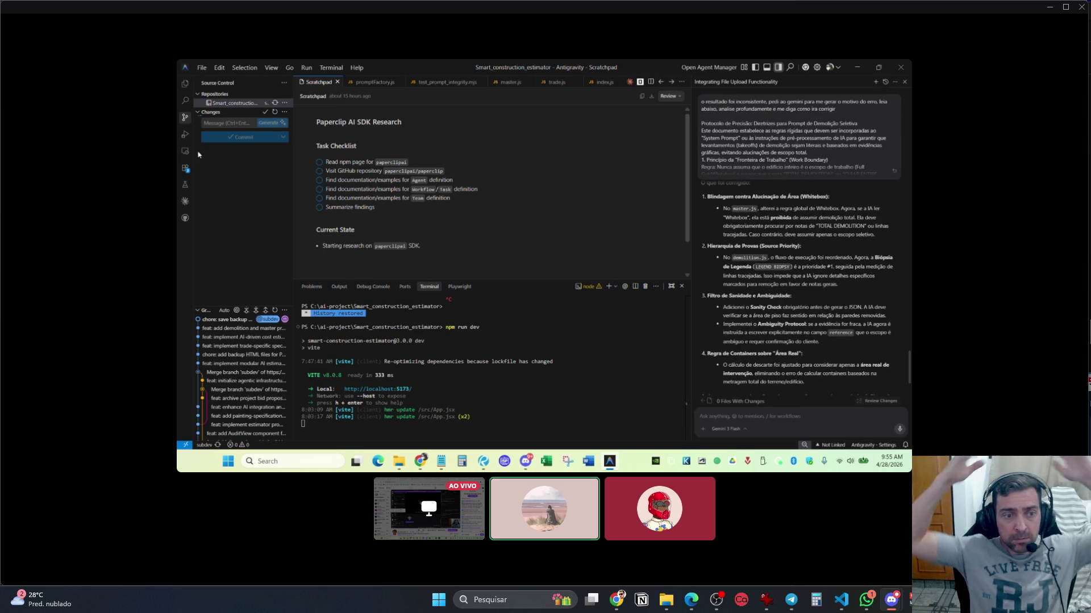
left_click(184, 84)
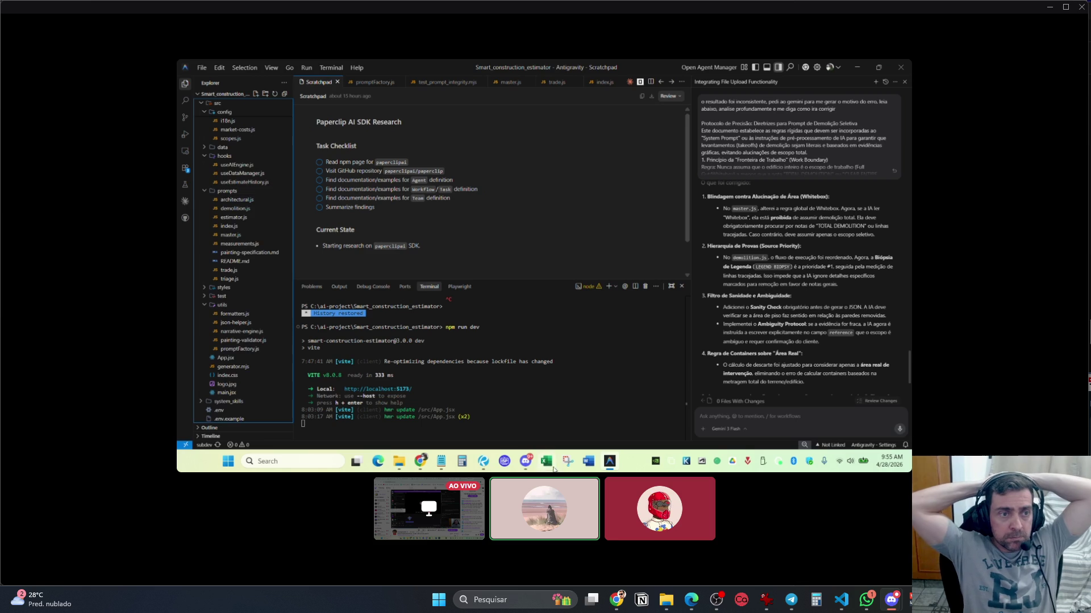
- Bring the browser forward on the Smart Bidding app page
mouse_move(420, 461)
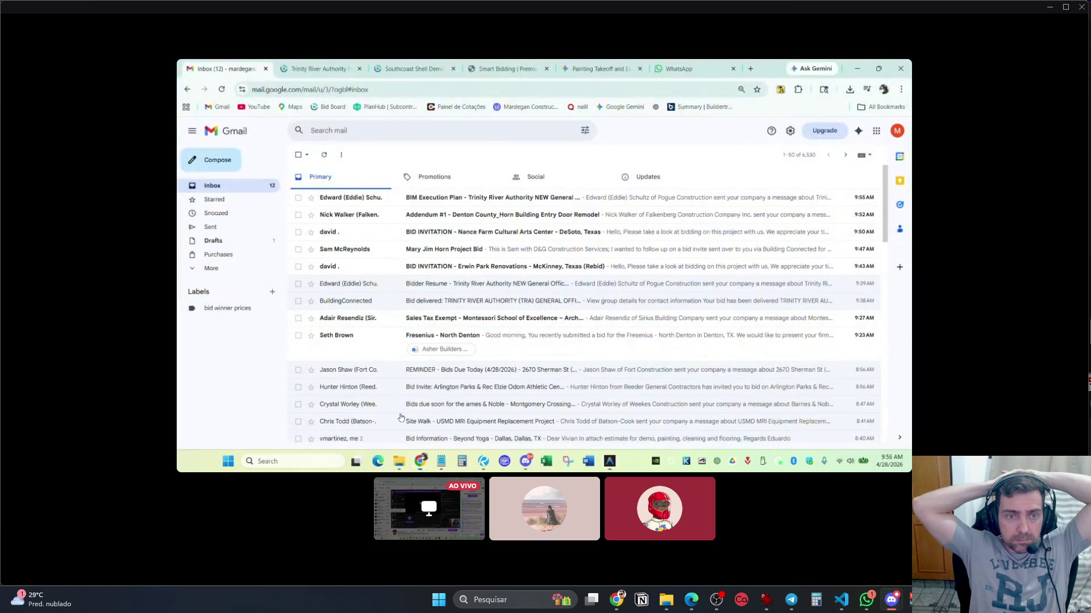
left_click(375, 420)
left_click(503, 69)
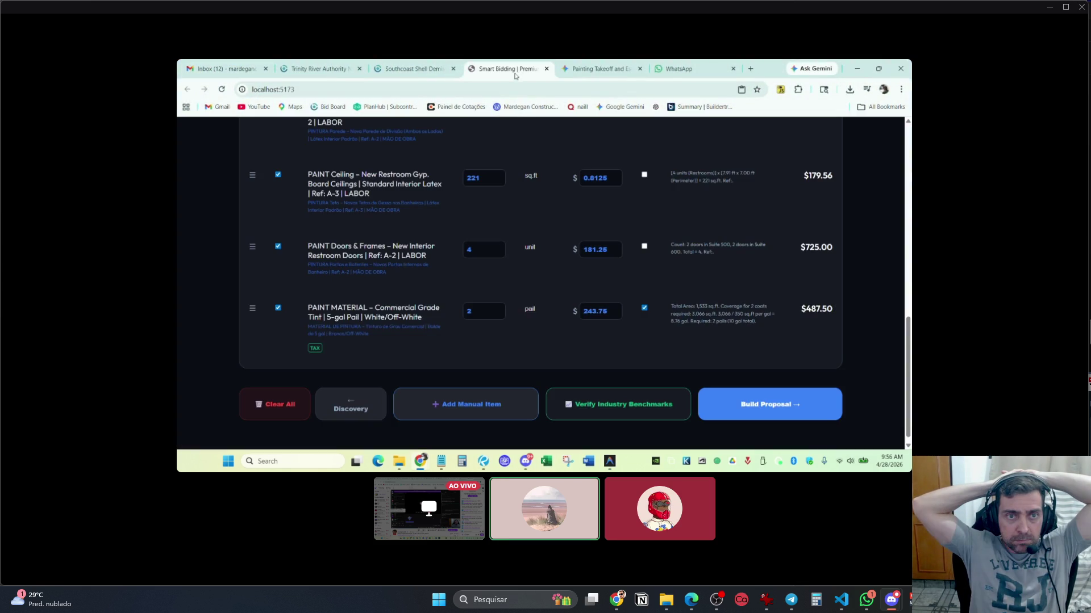
scroll(544, 284, "up", 3)
scroll(524, 248, "up", 5)
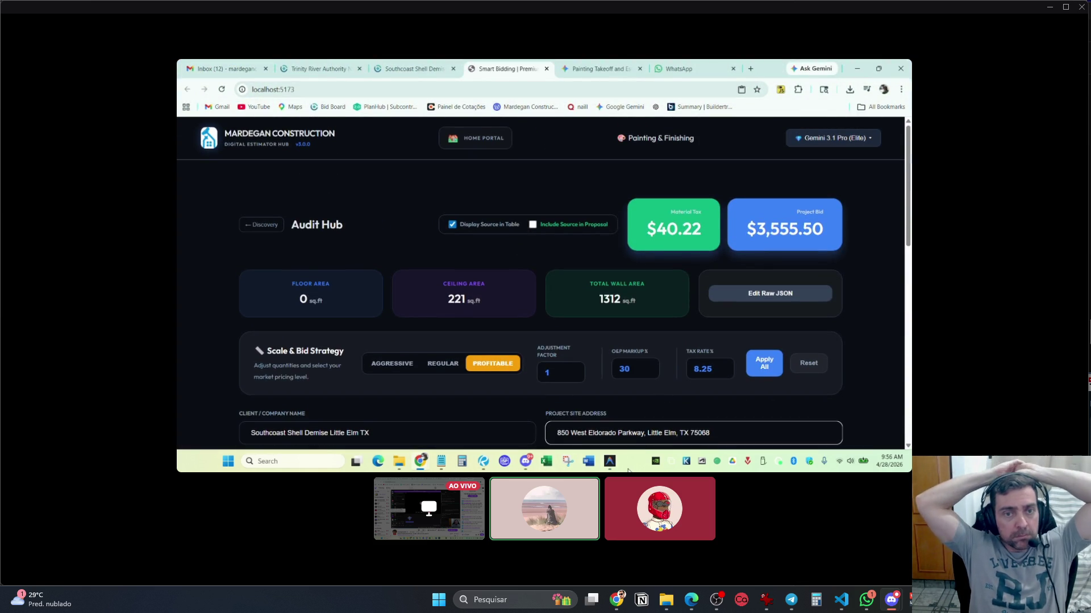
- Open a fresh Master Construction Portal at localhost:5173, then view the Trinity River Authority bid
left_click(611, 462)
left_click(367, 388, "ctrl")
scroll(535, 243, "down", 1)
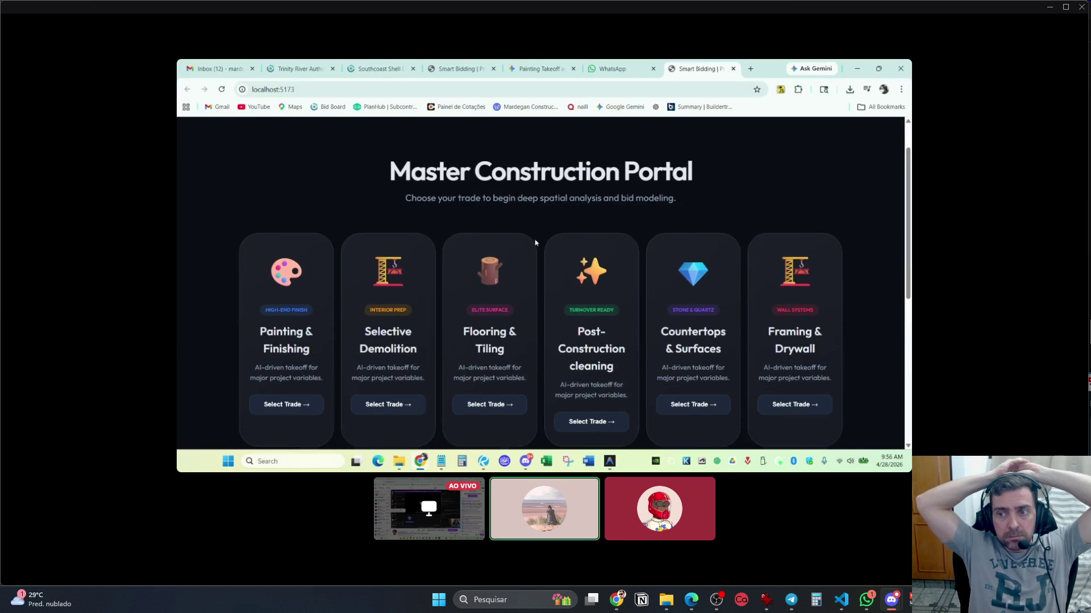
scroll(536, 224, "down", 2)
scroll(624, 290, "up", 2)
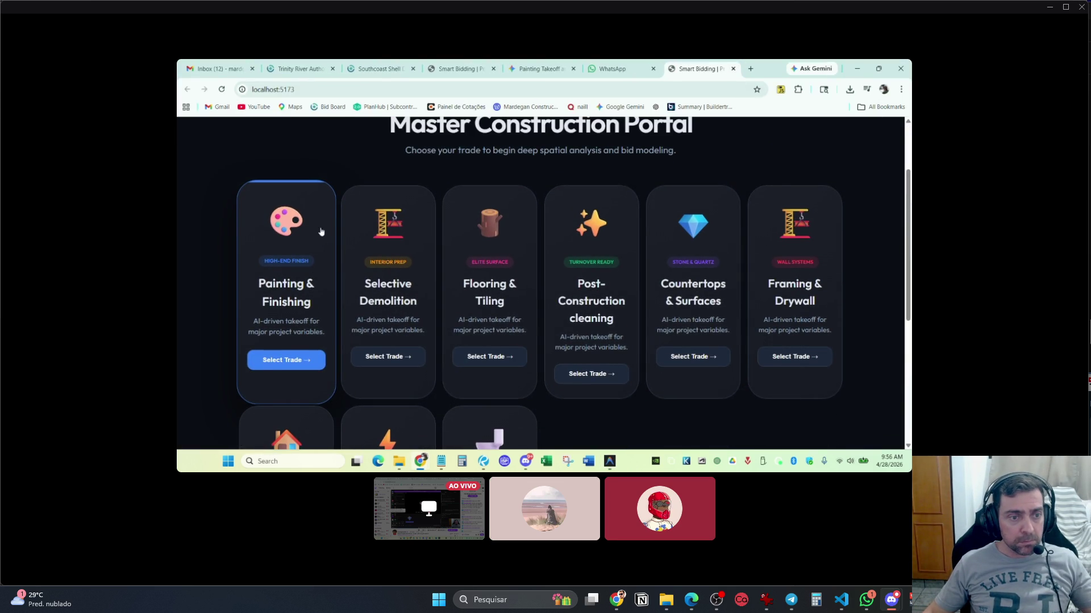
left_click(307, 68)
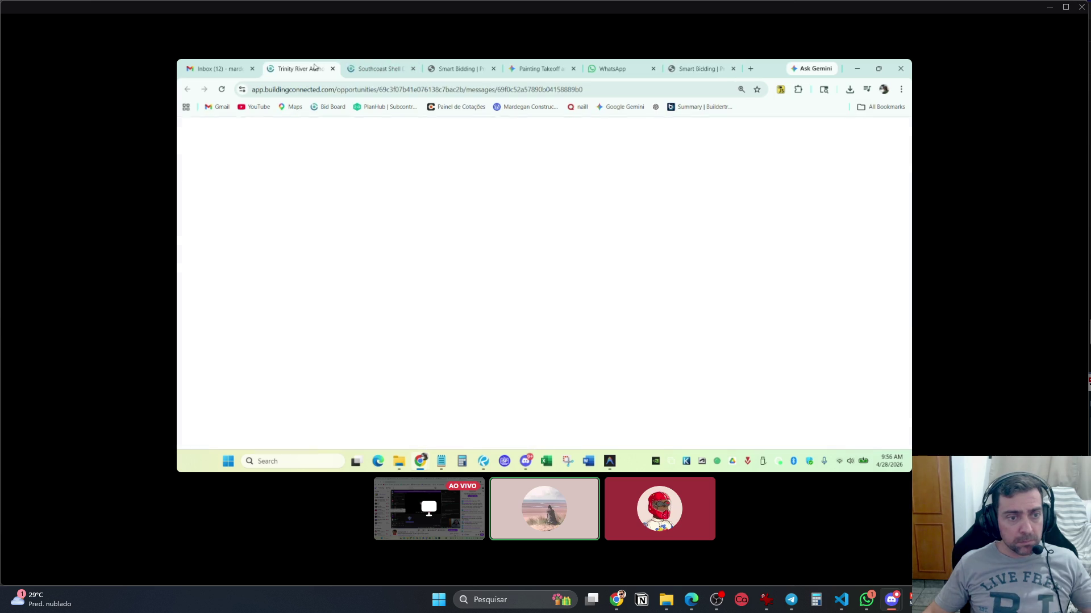
- Open the Accepted Bid Board in its own tab, placed after Southcoast Shell
left_click(379, 69)
left_click(301, 68)
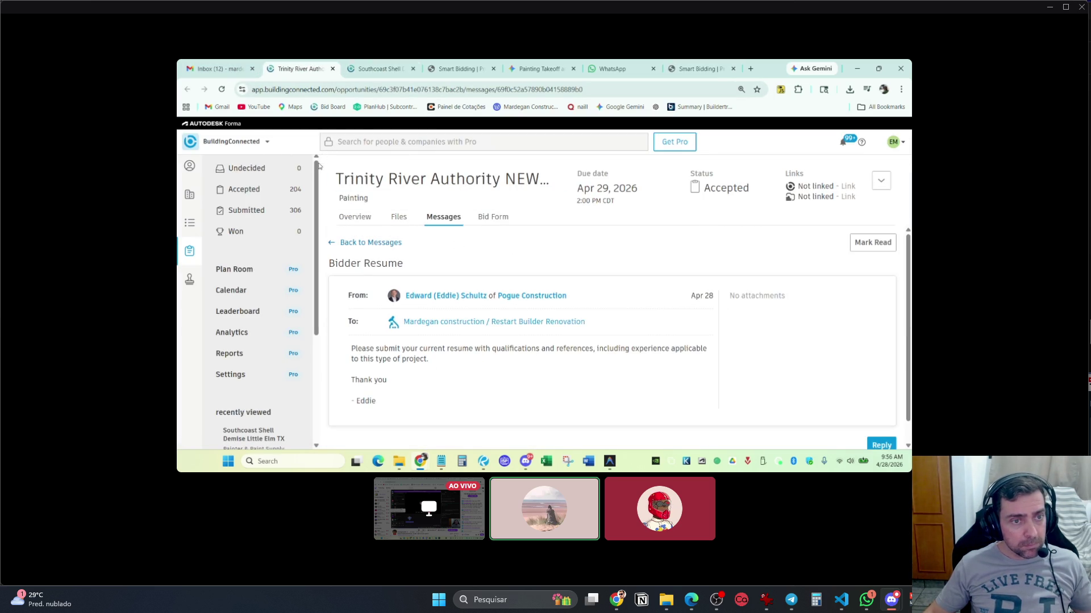
middle_click(253, 190)
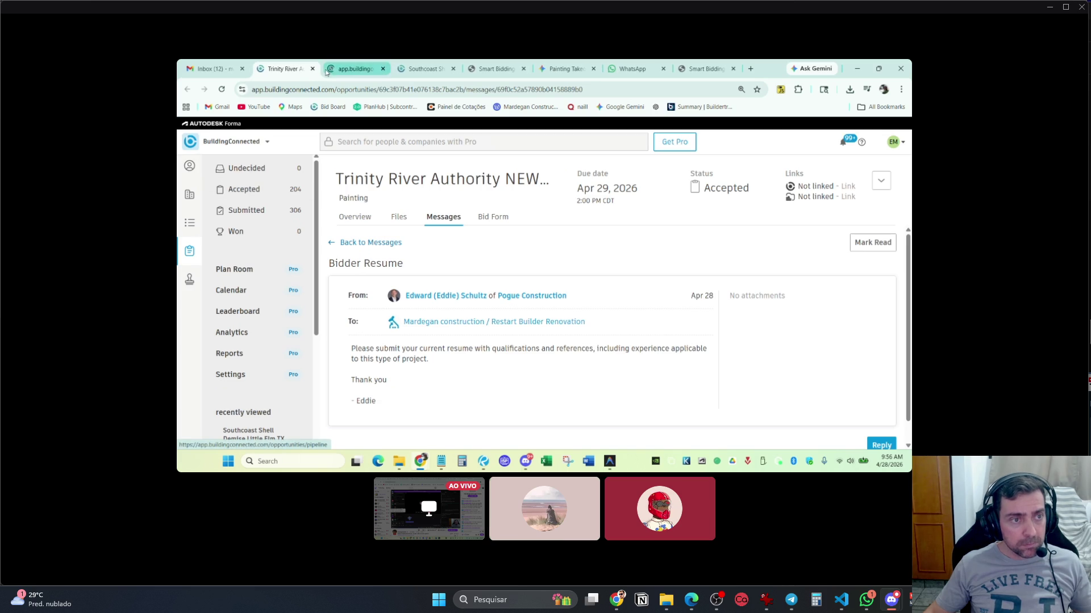
left_click(347, 69)
left_click_drag(352, 68, 432, 80)
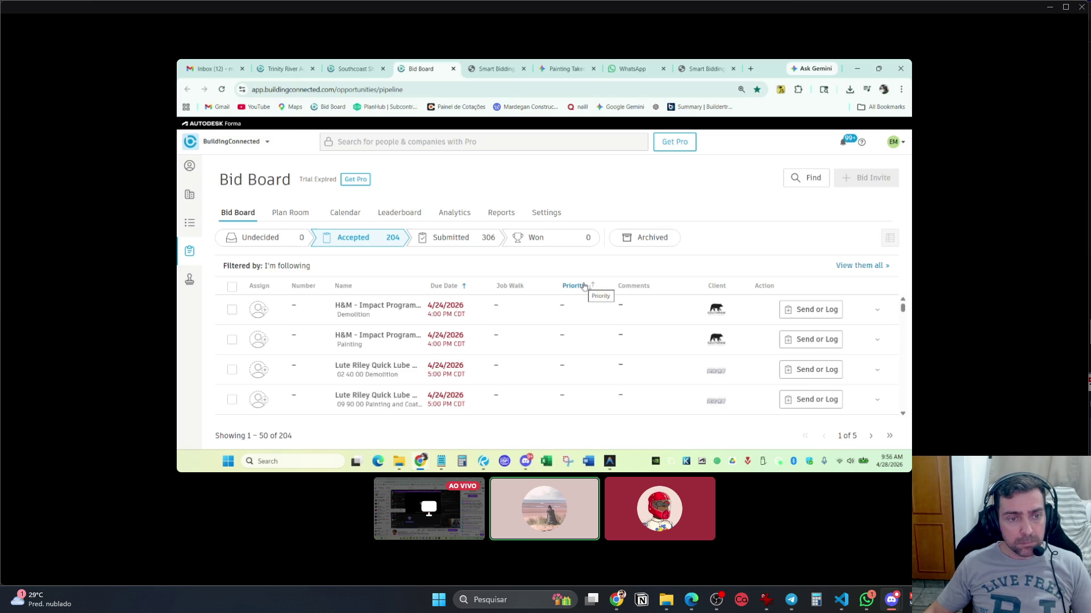
- Review the Bid Board's due dates, then open PlanHub's Project Finder filtered to Painting
scroll(458, 352, "down", 5)
scroll(446, 336, "up", 5)
scroll(444, 336, "down", 3)
scroll(445, 346, "down", 3)
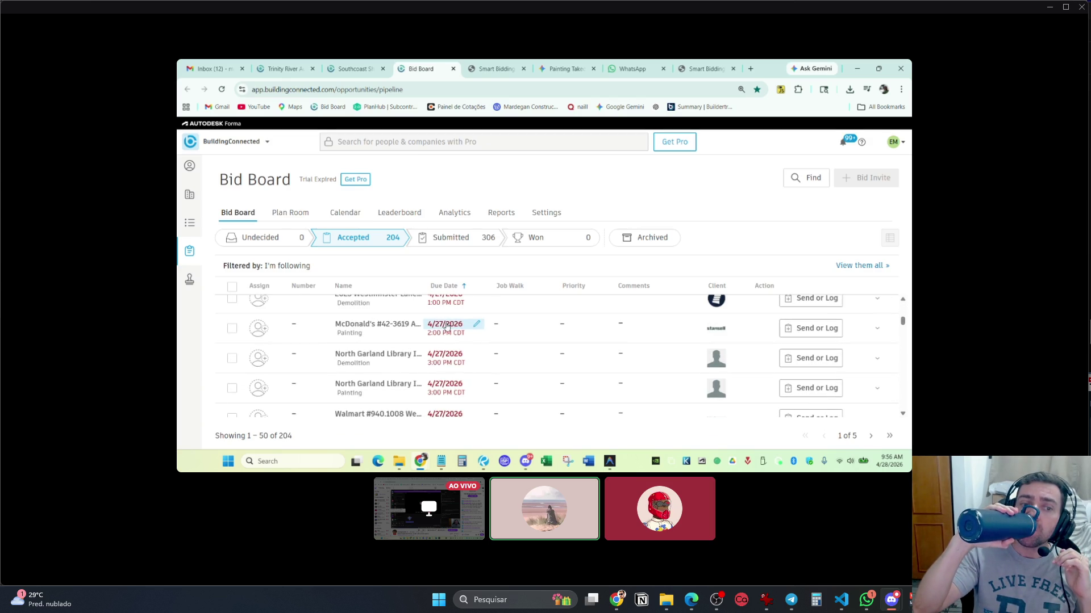
scroll(447, 335, "down", 8)
scroll(453, 347, "down", 2)
scroll(454, 349, "up", 2)
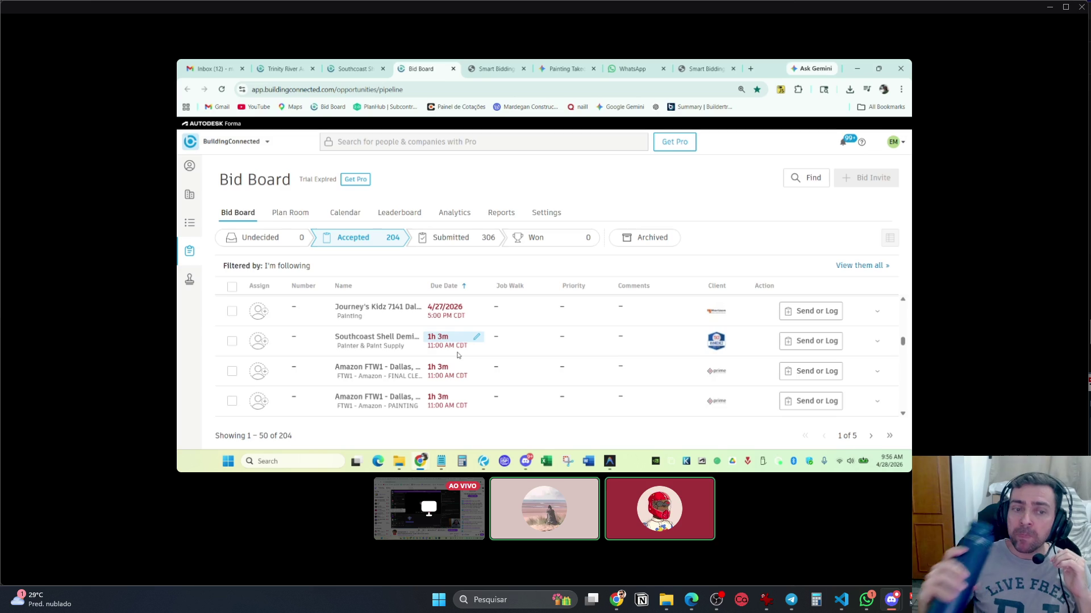
scroll(458, 355, "down", 4)
scroll(442, 364, "down", 5)
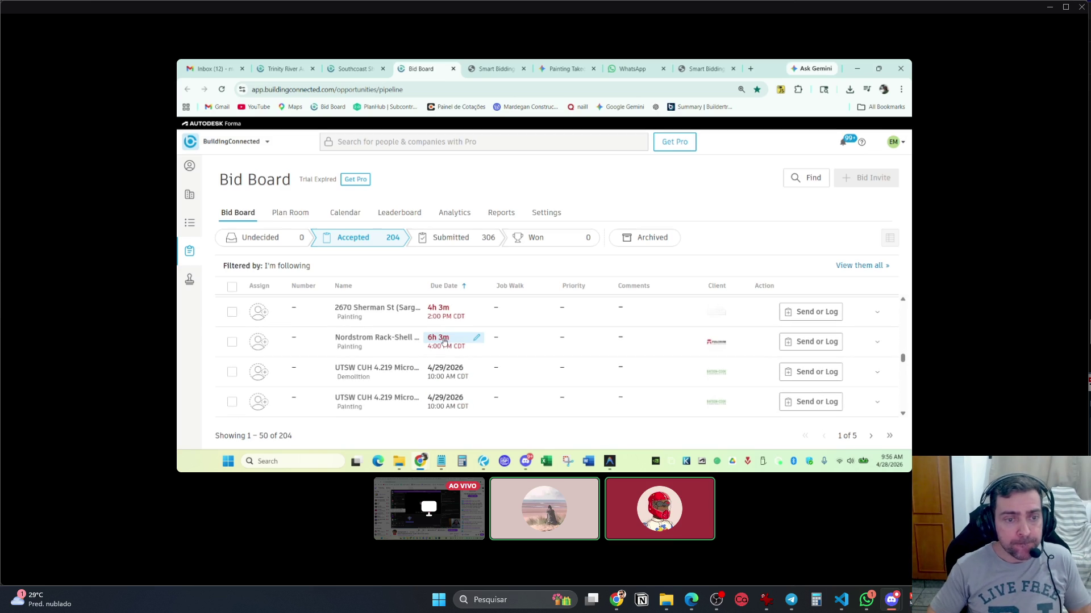
scroll(462, 348, "down", 10)
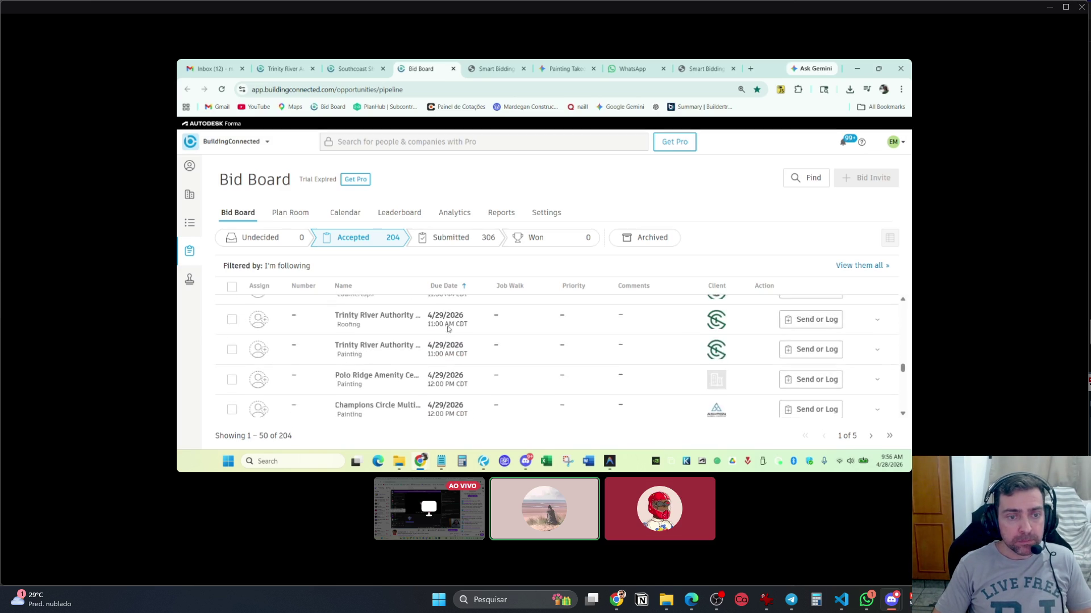
scroll(449, 359, "down", 8)
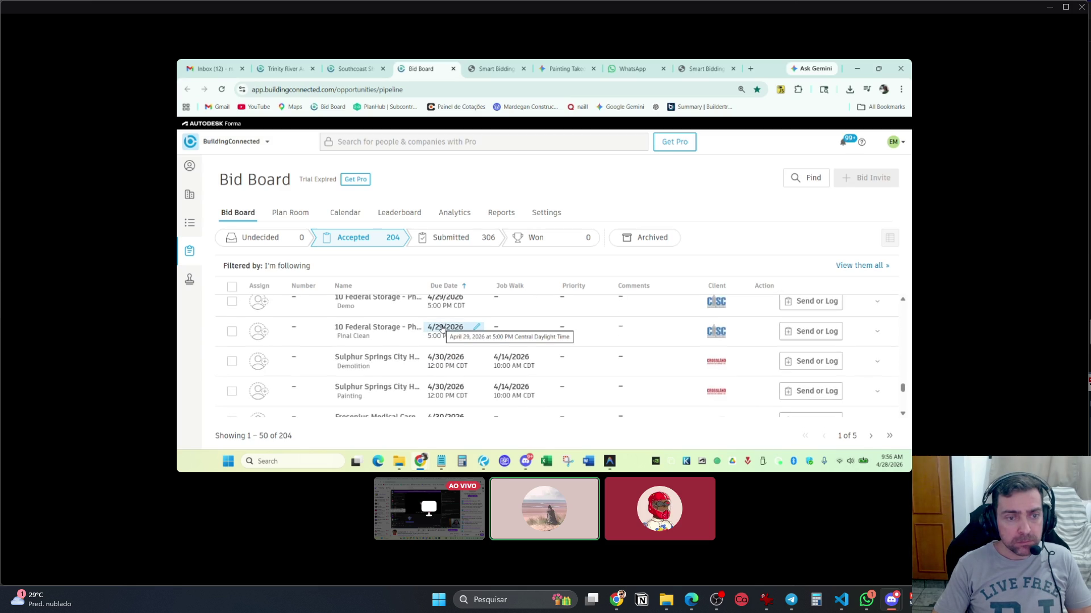
left_click(752, 70)
left_click(390, 110)
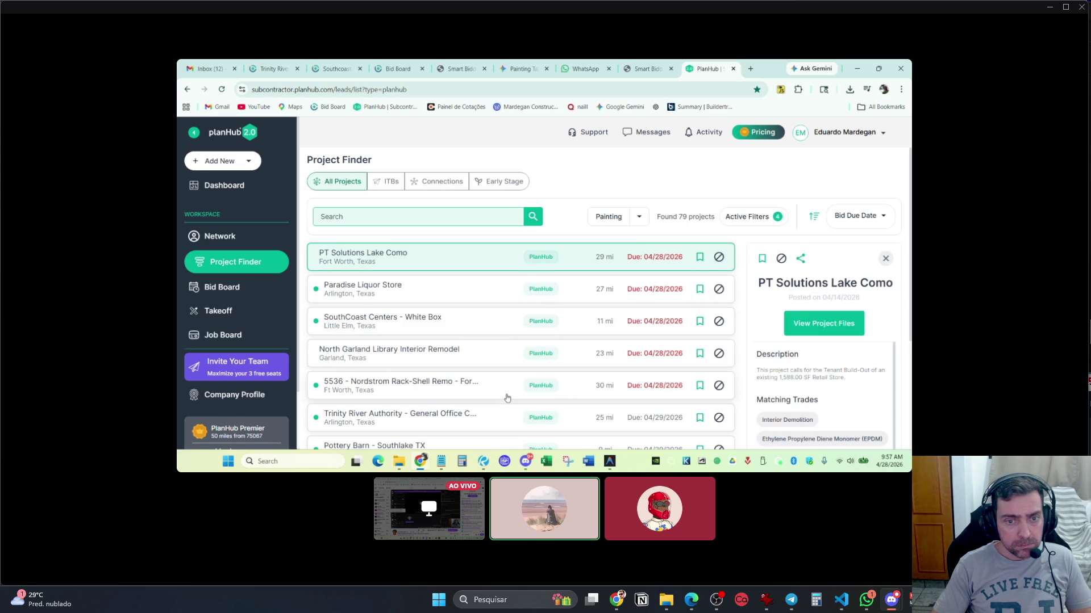
- Switch PlanHub's Project Finder filter from Painting to Floor, then close PlanHub to return to the Bid Board
left_click(639, 219)
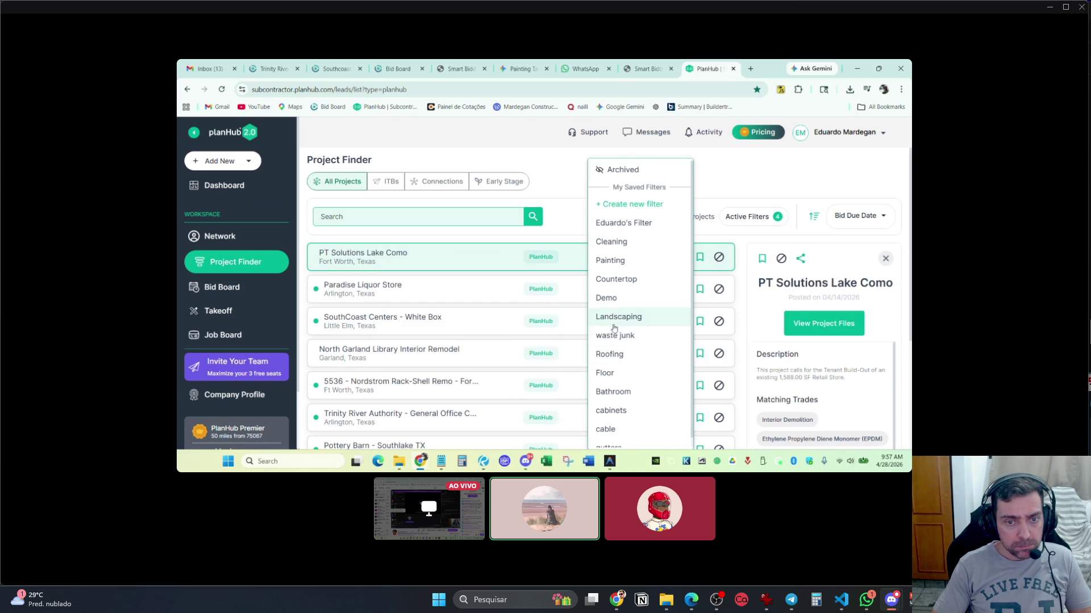
left_click(611, 373)
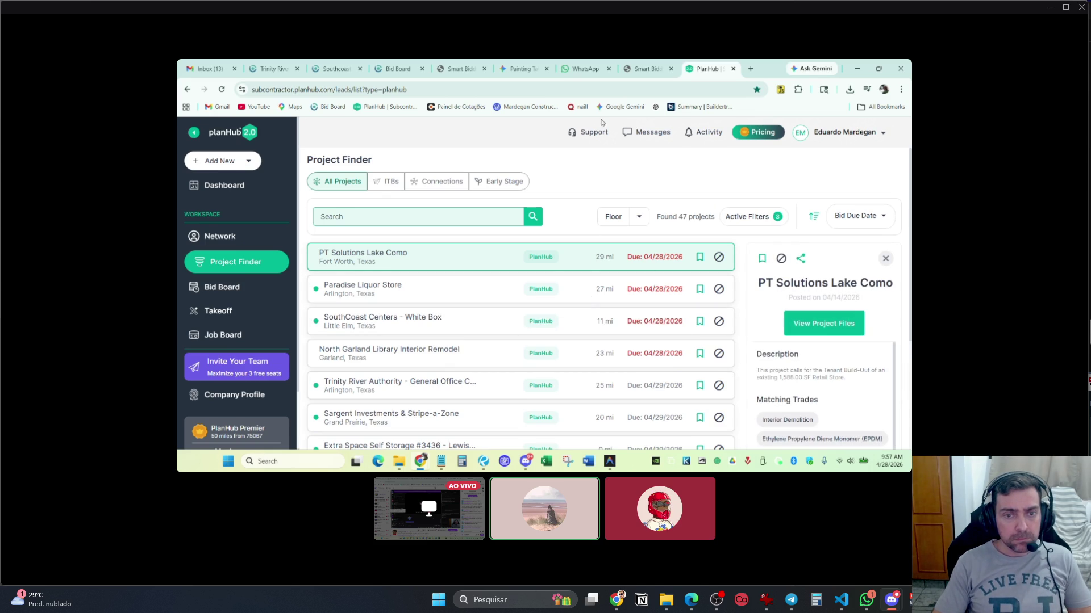
left_click(733, 69)
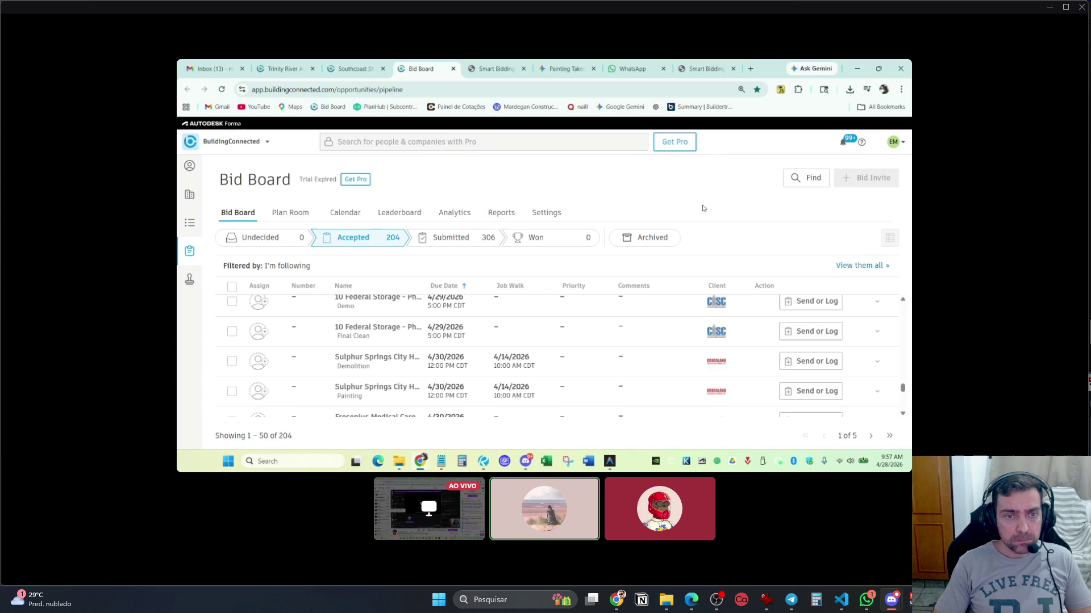
- Look over the Southcoast Shell Demise Little Elm overview, then go to the Painting Takeoff Gemini chat
scroll(449, 355, "up", 10)
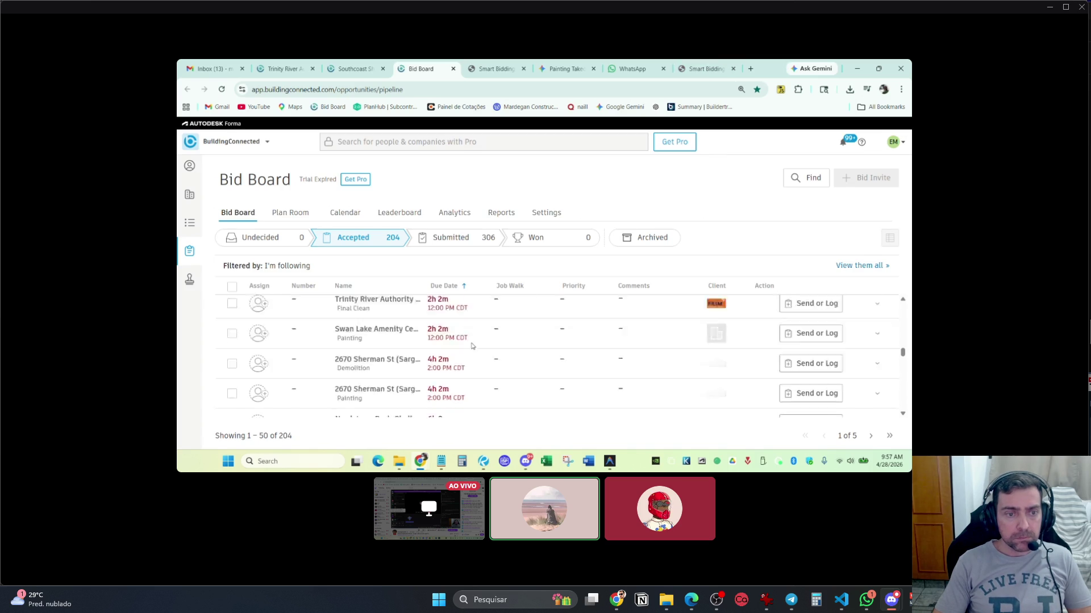
left_click(352, 68)
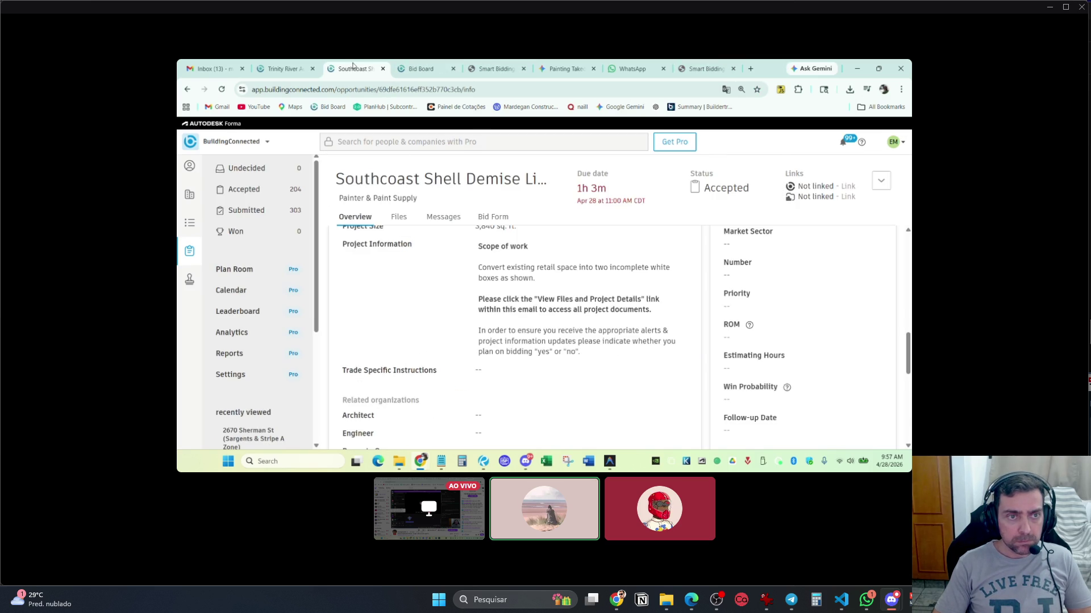
left_click(290, 67)
left_click(347, 68)
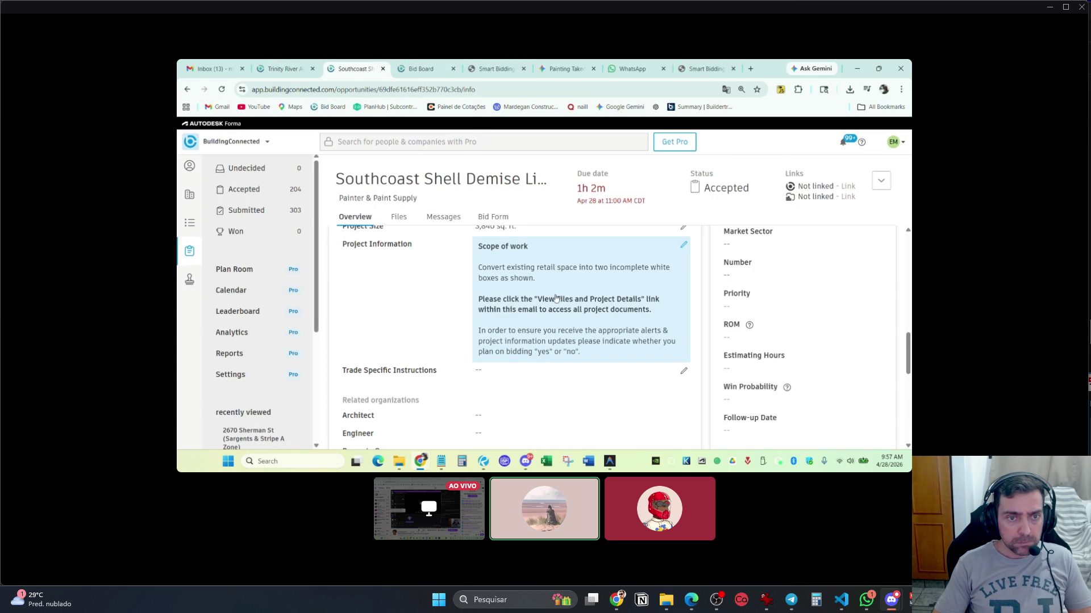
scroll(547, 284, "up", 2)
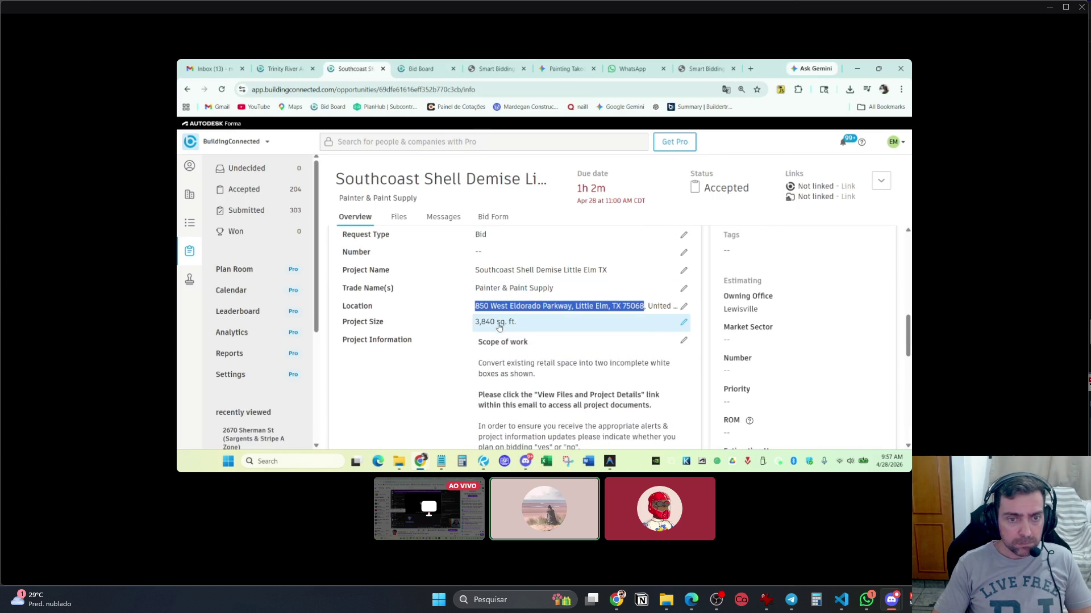
left_click(450, 310)
scroll(542, 294, "down", 2)
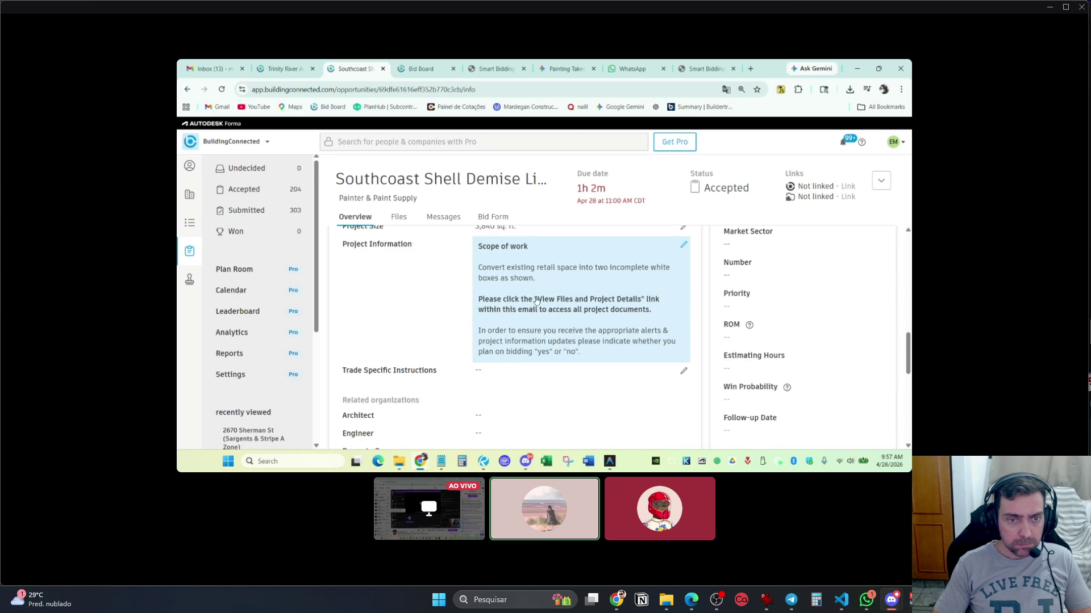
key("ctrl+Tab")
key("ctrl+Tab")
key("ctrl+Tab")
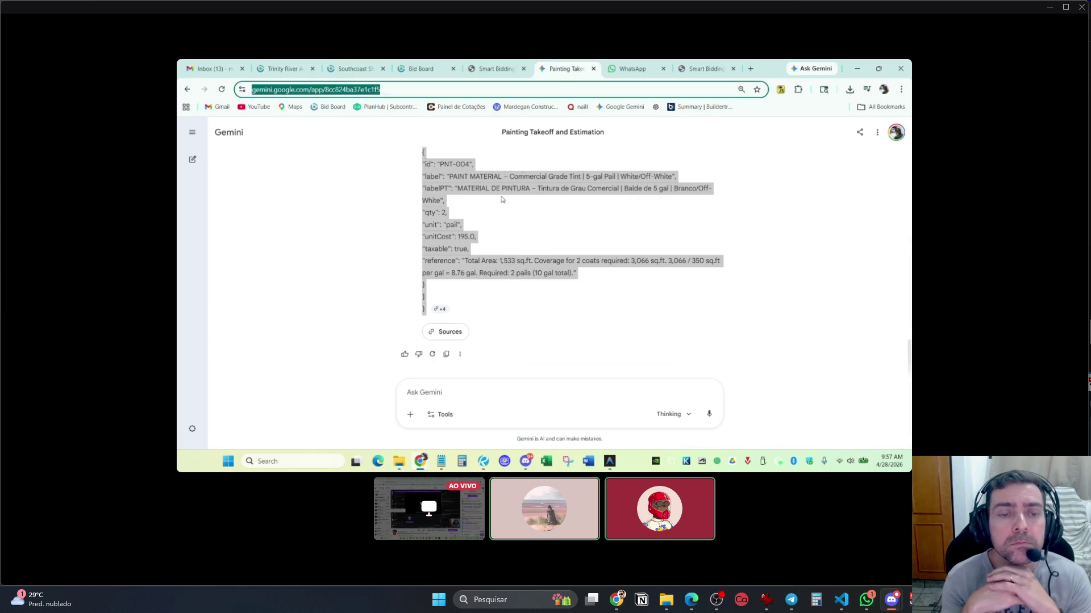
- Return from the Audit Hub to the Smart Bidding portal and choose Painting & Finishing
left_click(500, 67)
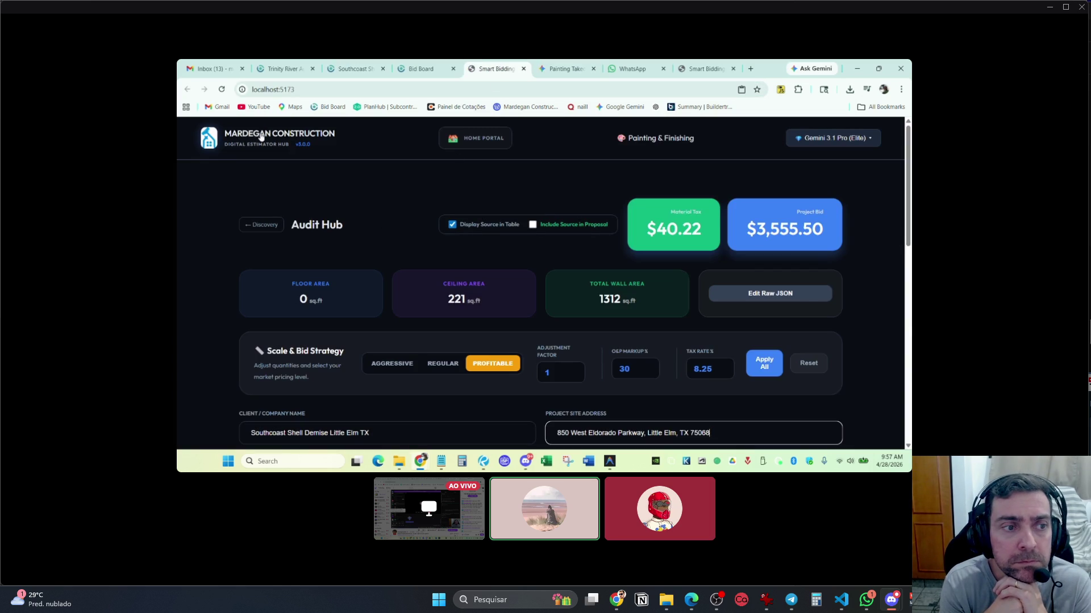
left_click(260, 137)
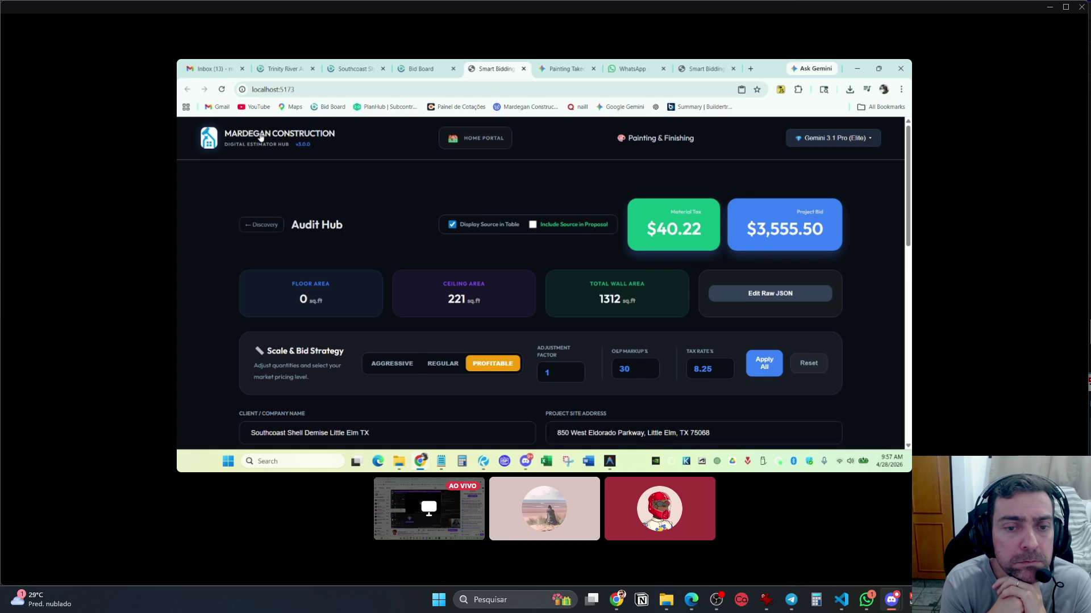
left_click(260, 137)
left_click(302, 314)
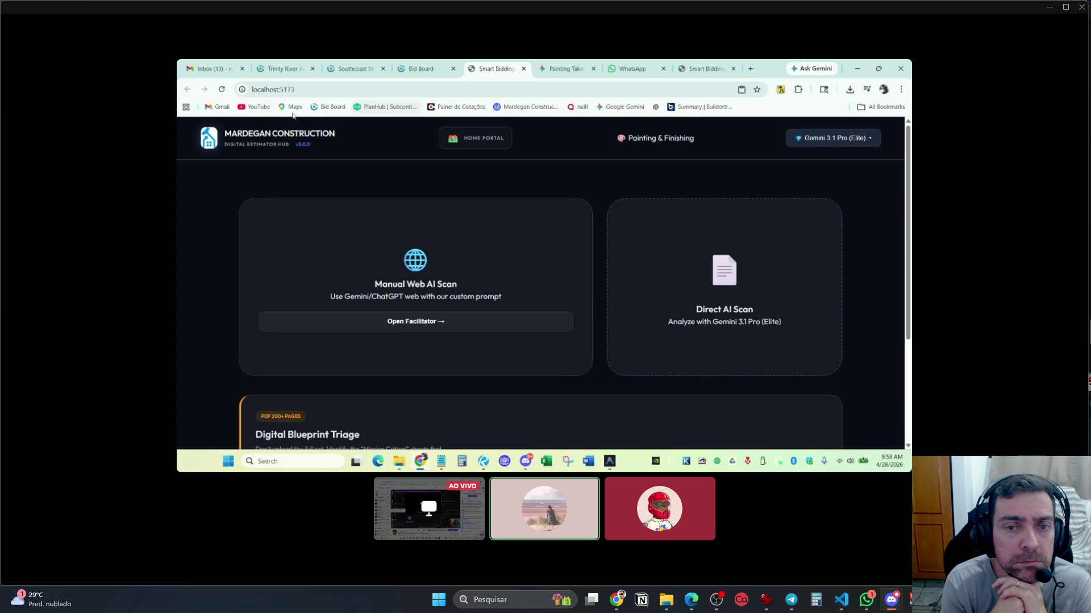
- Pick the Painting & Finishing trade from the Master Construction Portal grid
left_click(240, 142)
scroll(803, 236, "down", 2)
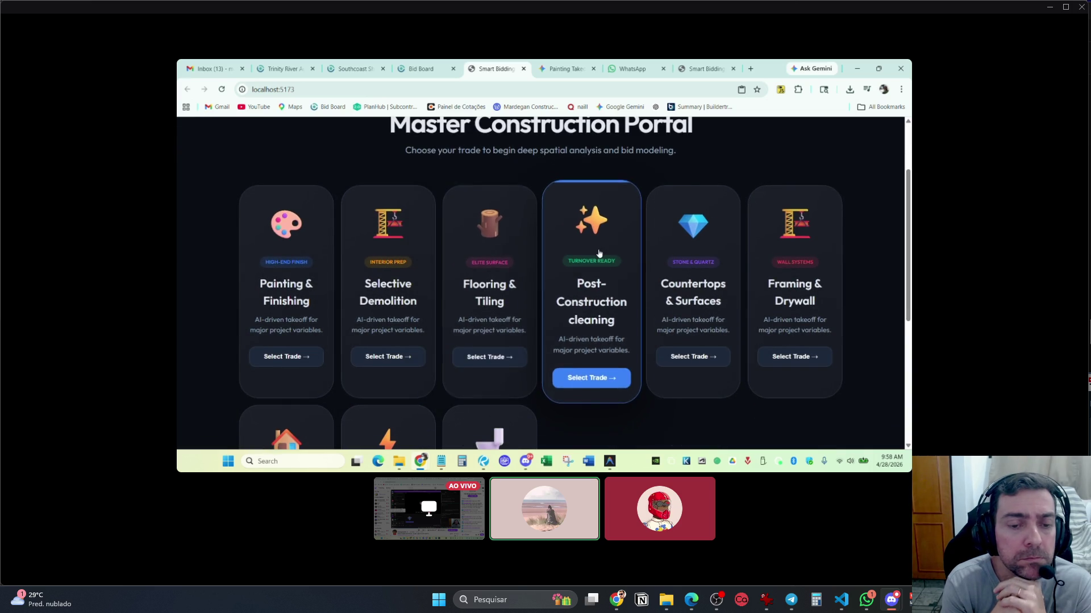
left_click(310, 225)
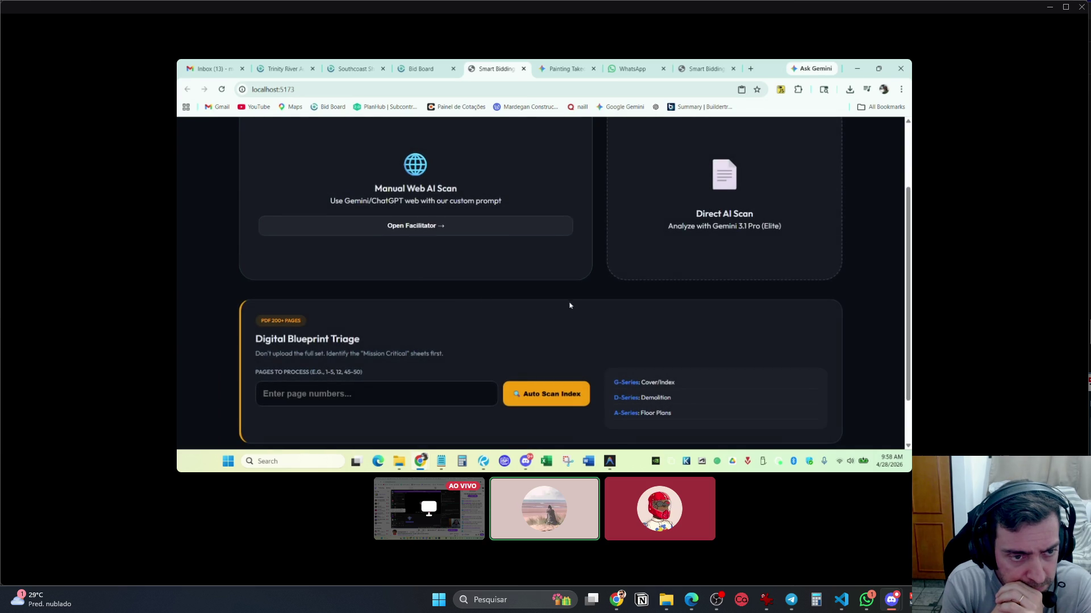
scroll(419, 286, "up", 1)
scroll(419, 285, "up", 1)
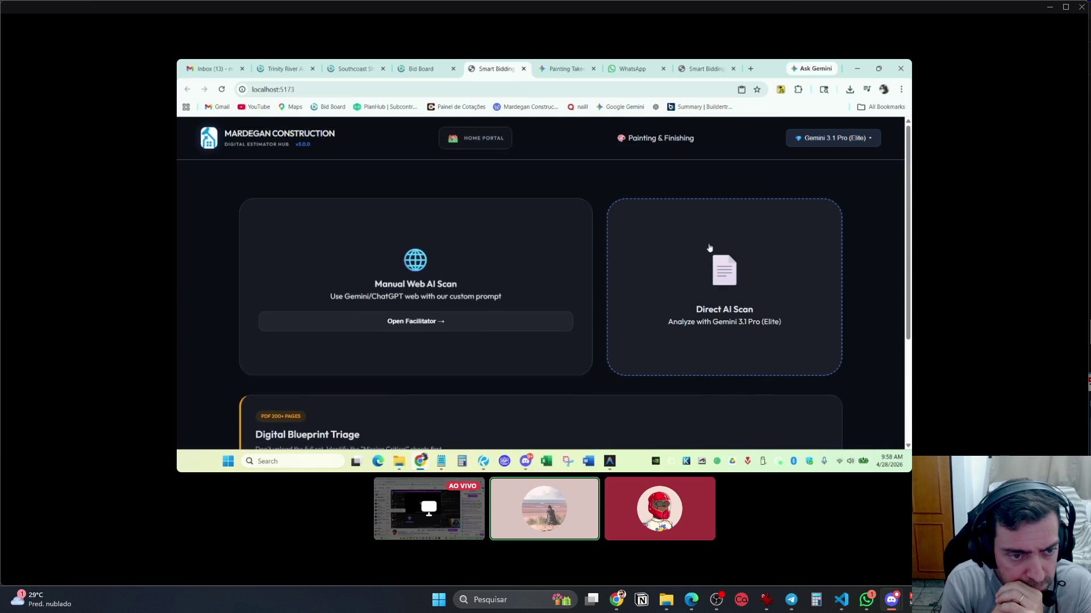
- Keep Gemini 3.1 Pro (Elite), start a Manual Web AI Scan, and copy the master prompt
left_click(835, 139)
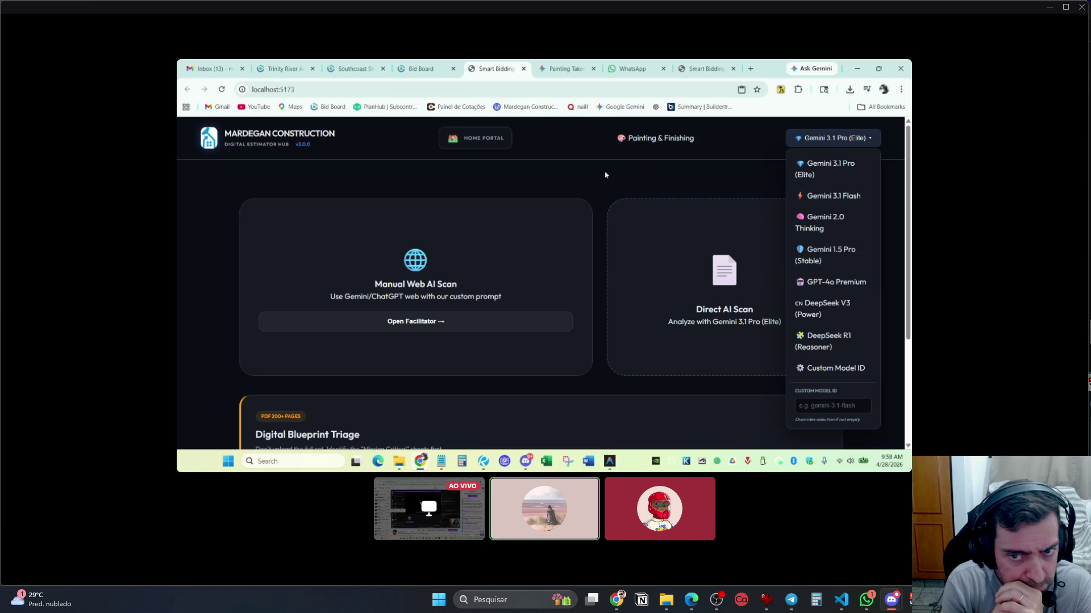
left_click(830, 139)
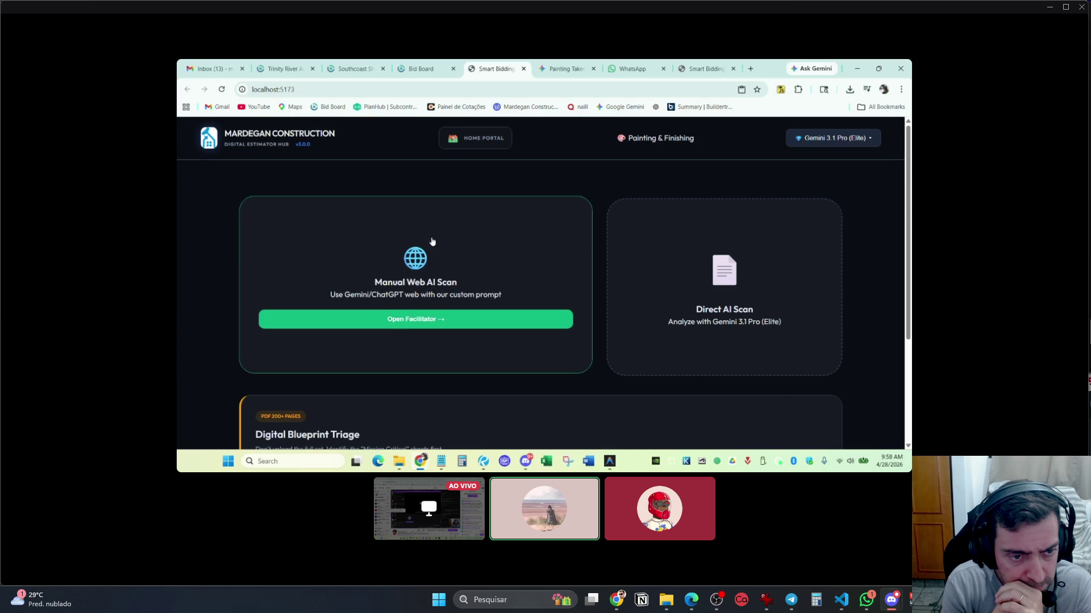
left_click(432, 242)
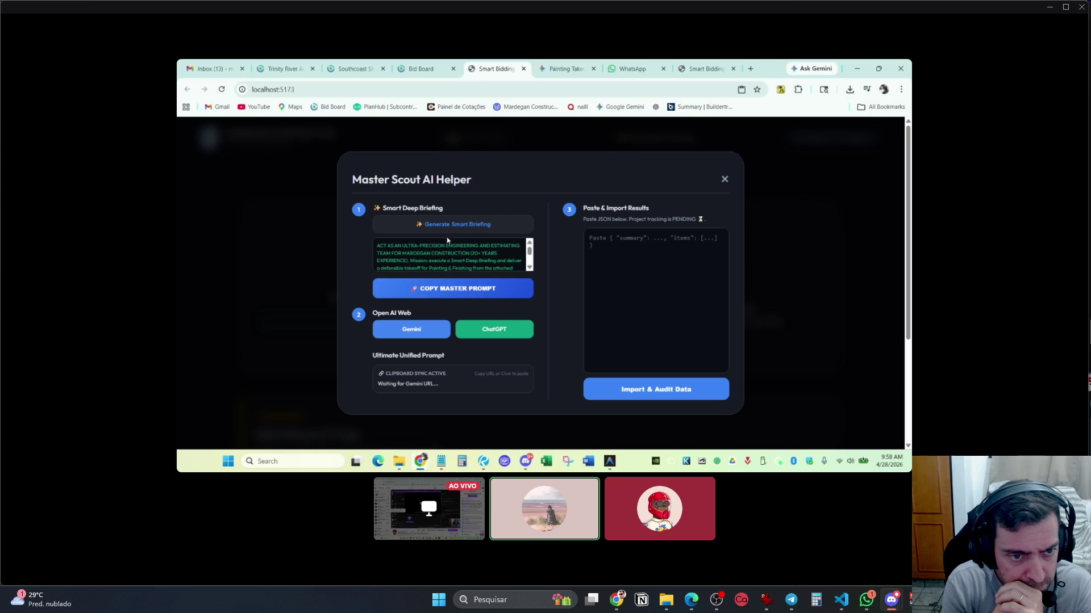
scroll(469, 250, "down", 2)
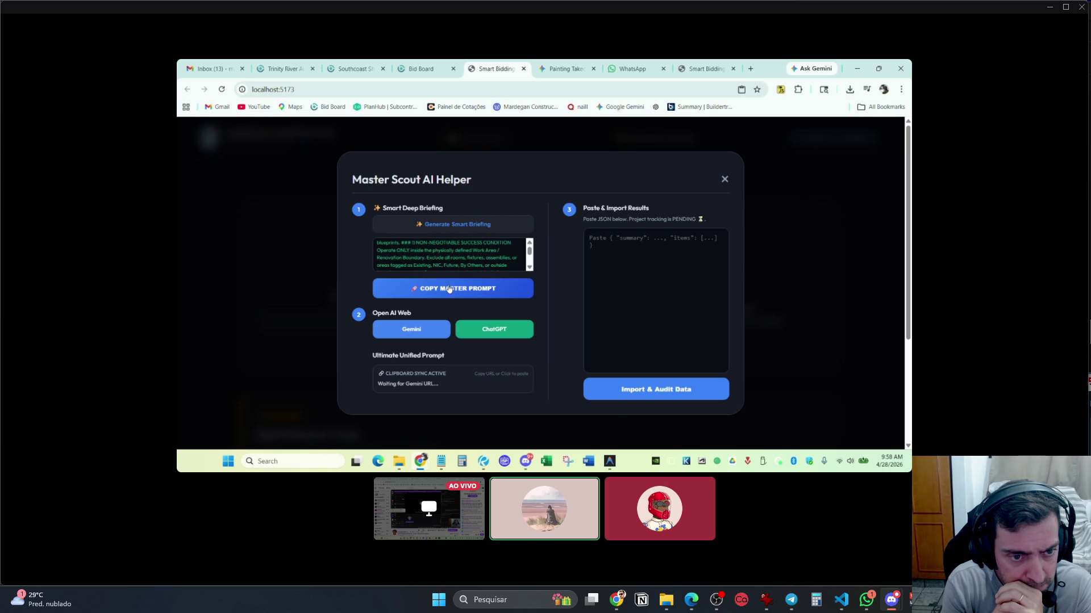
left_click(449, 289)
left_click(442, 462)
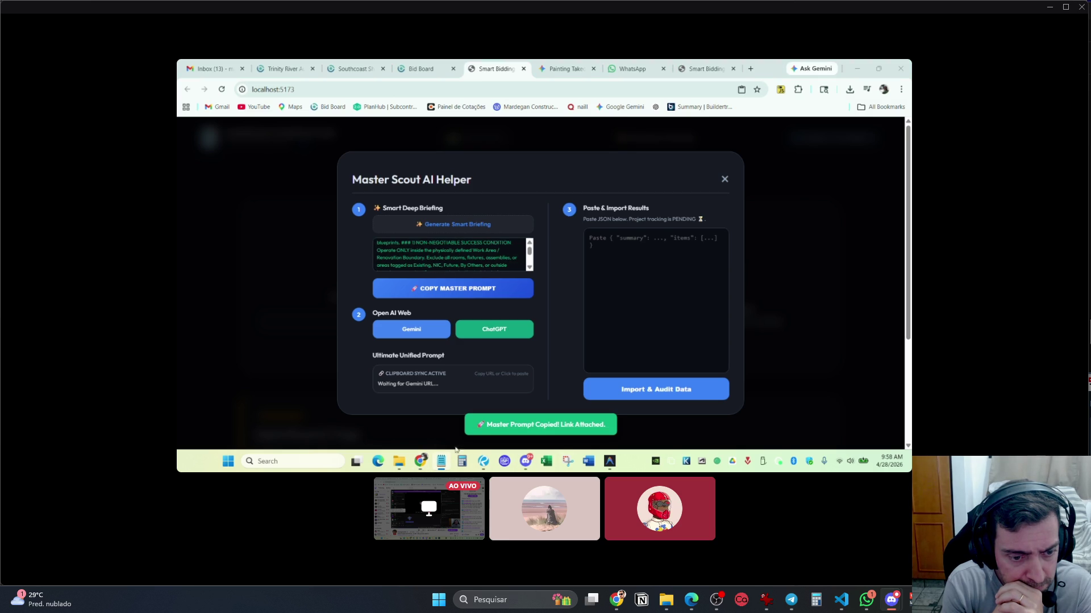
- Paste the master prompt into a new tab of a maximized Notepad and review it
mouse_move(806, 142)
left_mouse_down()
mouse_move(704, 157)
mouse_move(753, 158)
left_mouse_up()
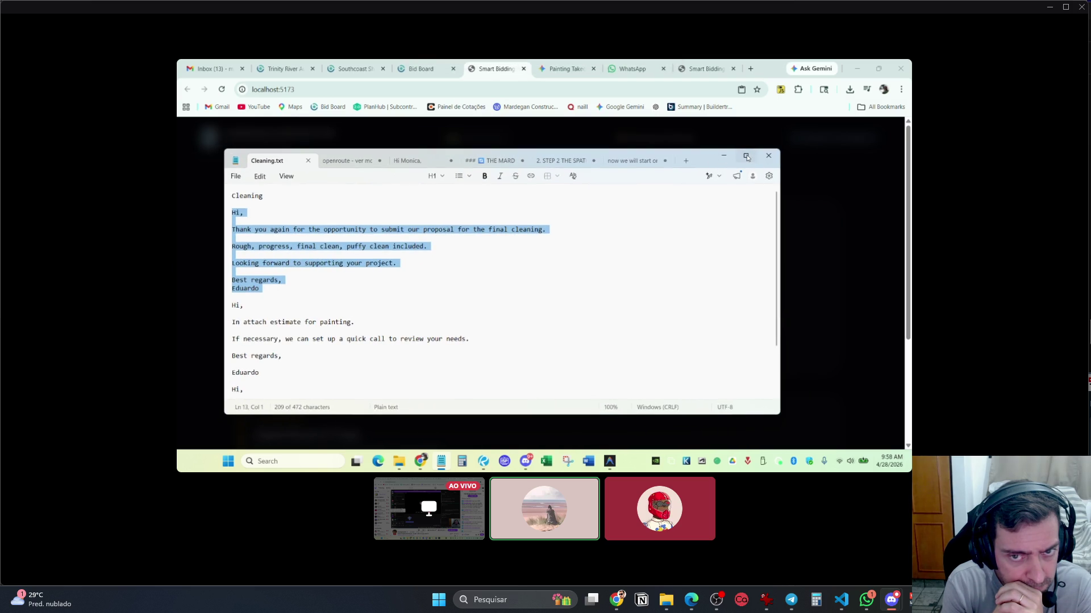
left_click(746, 157)
left_click(816, 67)
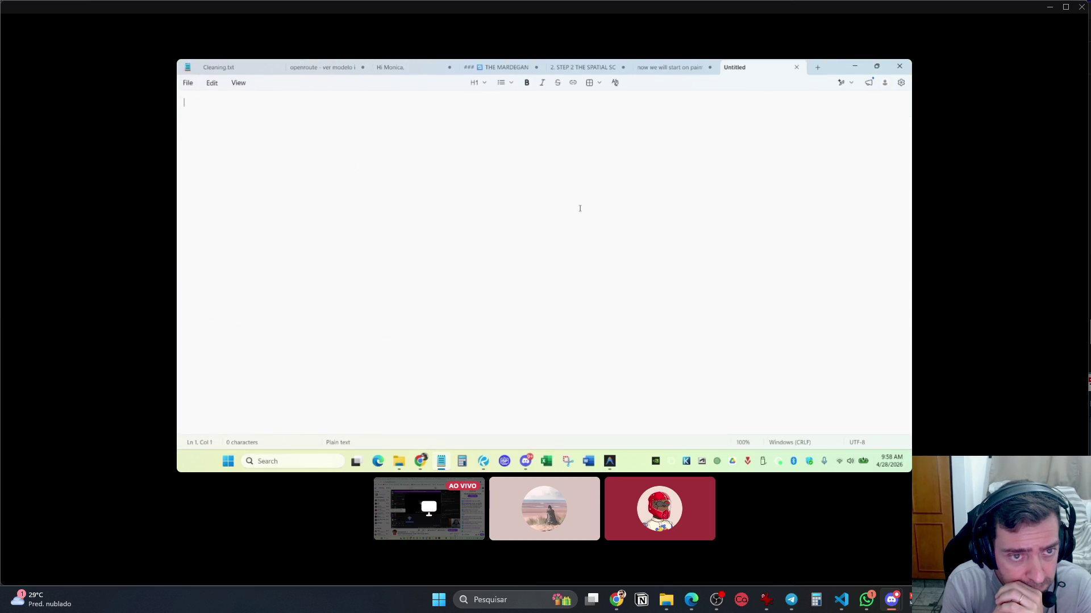
key("ctrl+v")
scroll(437, 269, "up", 20)
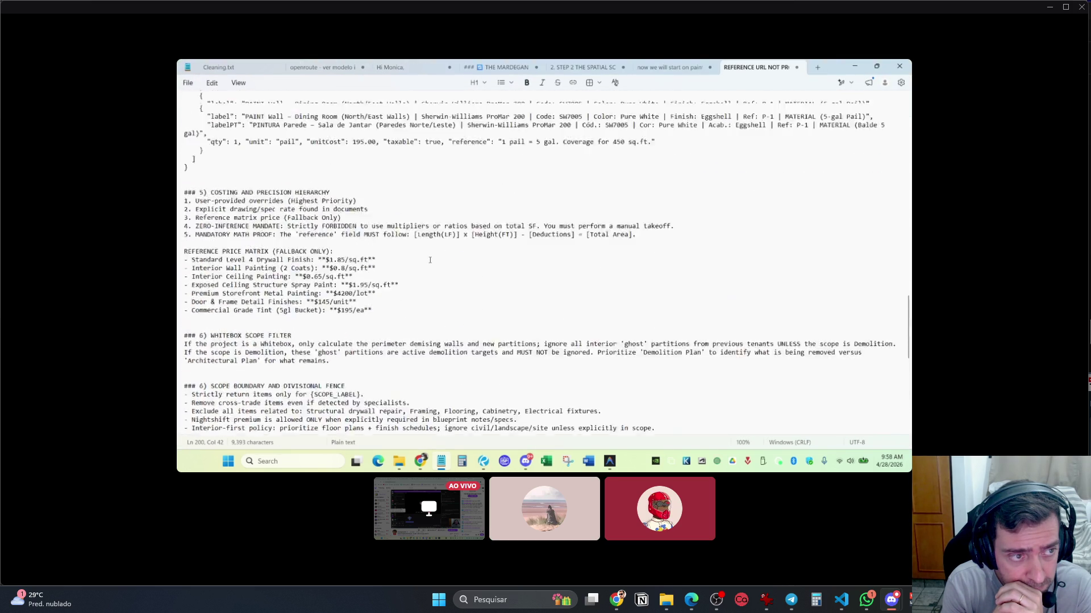
scroll(428, 268, "up", 10)
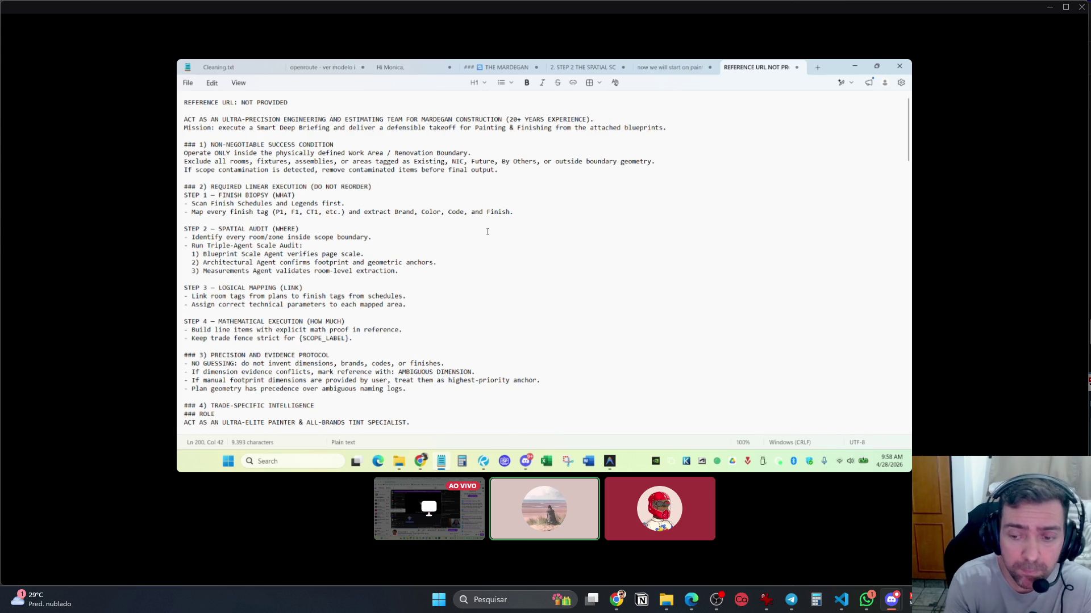
mouse_move(889, 450)
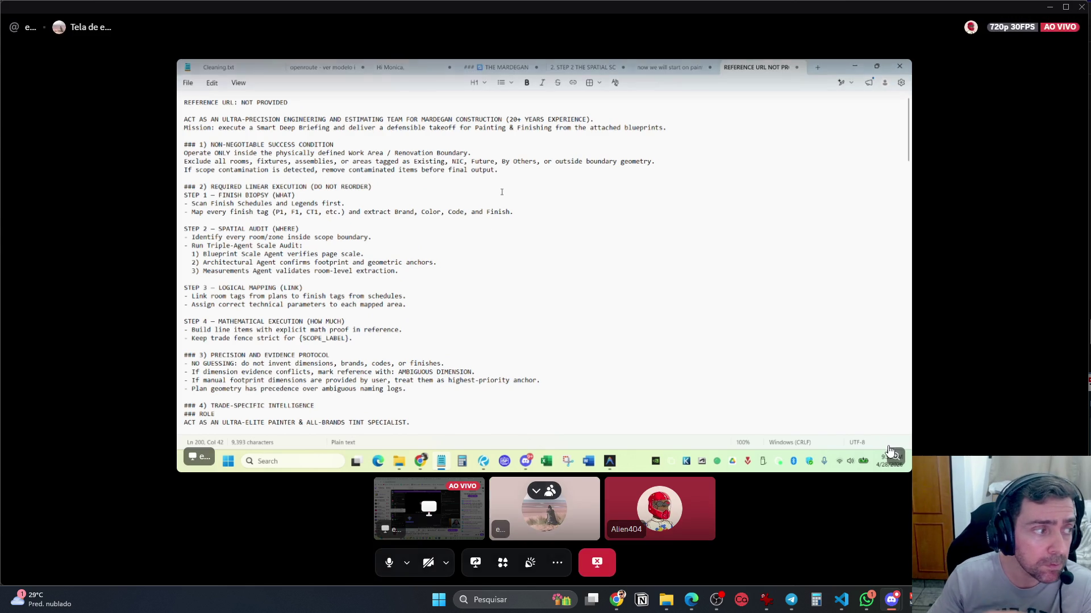
- Discard the pasted prompt without saving and close Notepad
left_click(796, 68)
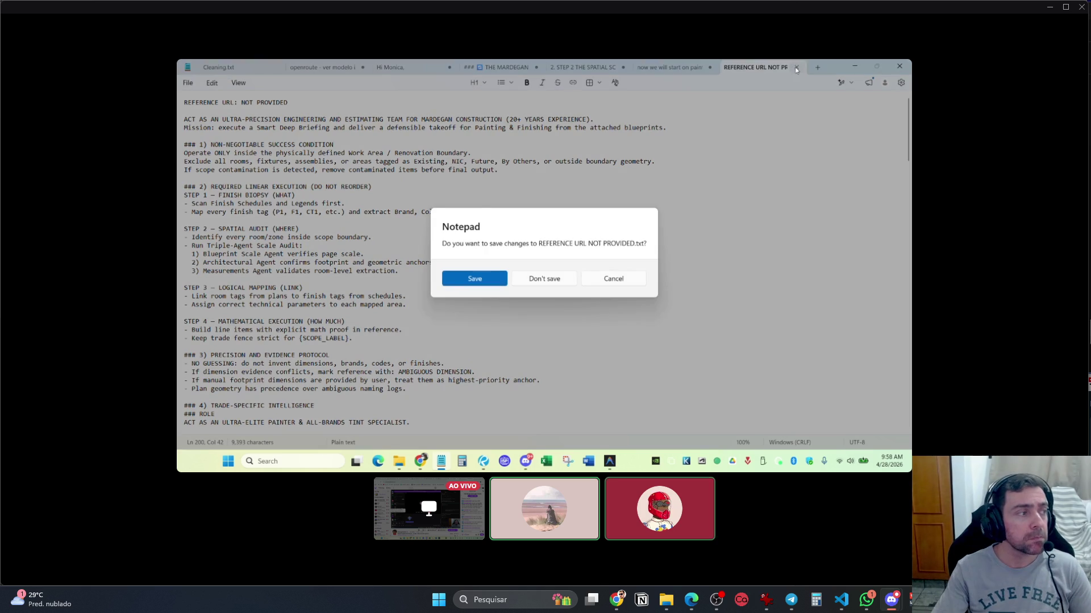
left_click(556, 280)
left_click(854, 67)
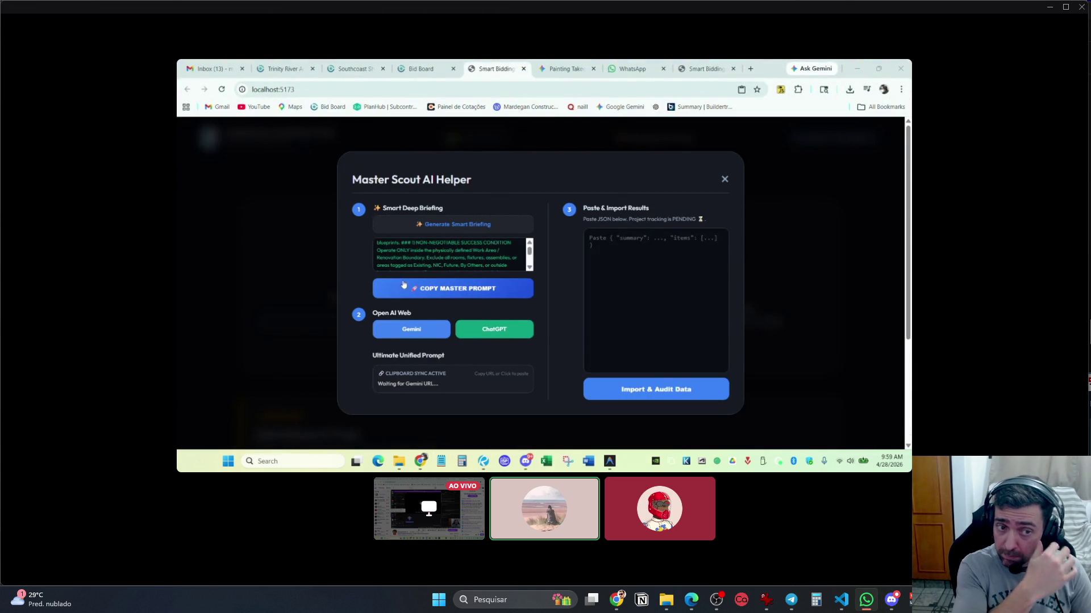
left_click(566, 69)
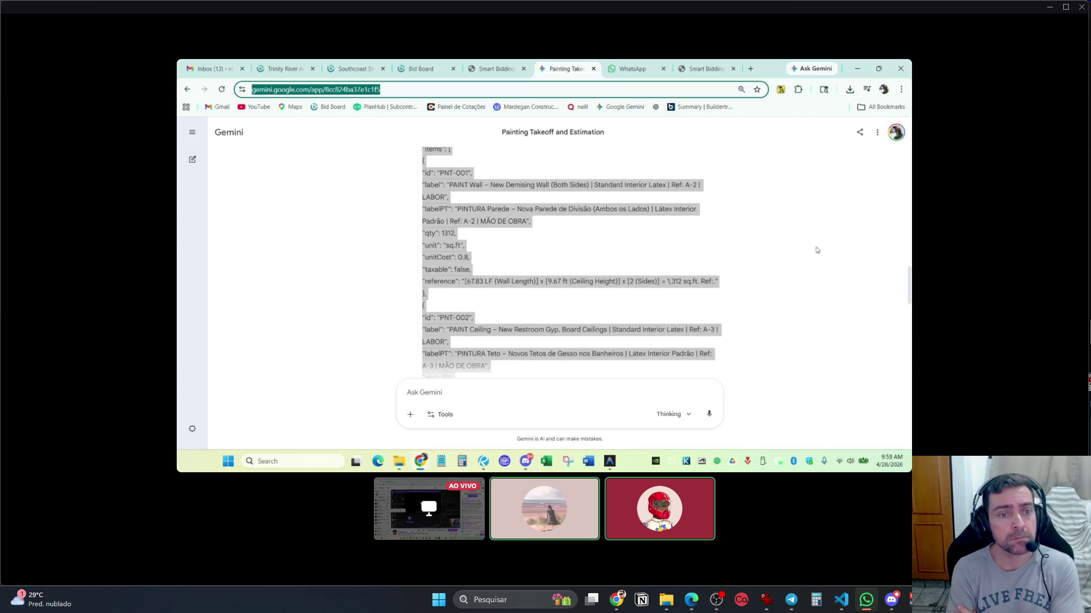
- Consult pages A-1 and A-2 of the Draft Plan set PDF
left_click_drag(909, 280, 909, 161)
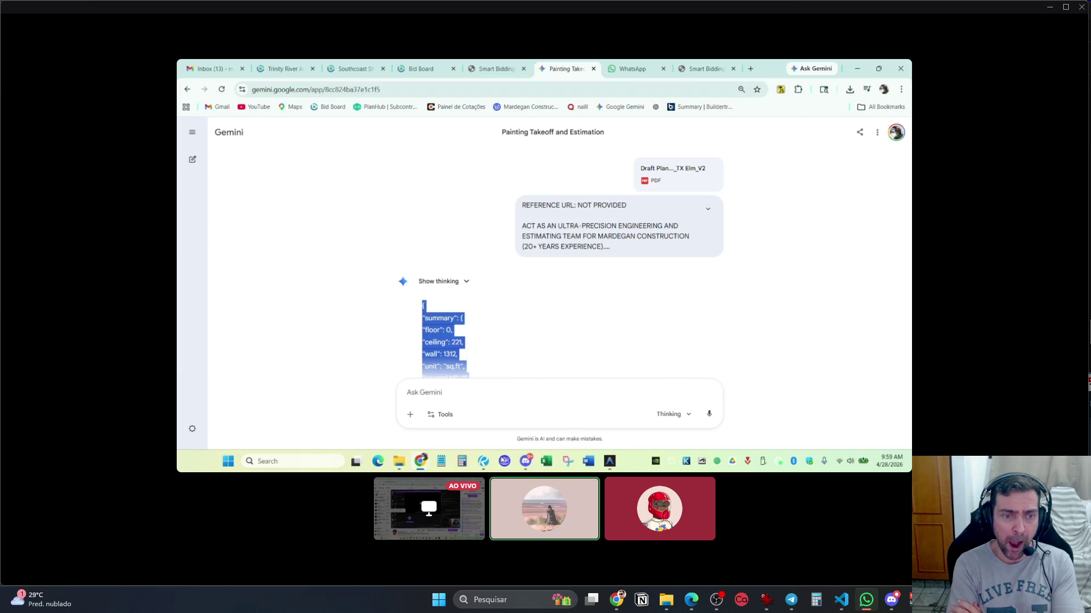
left_click(483, 461)
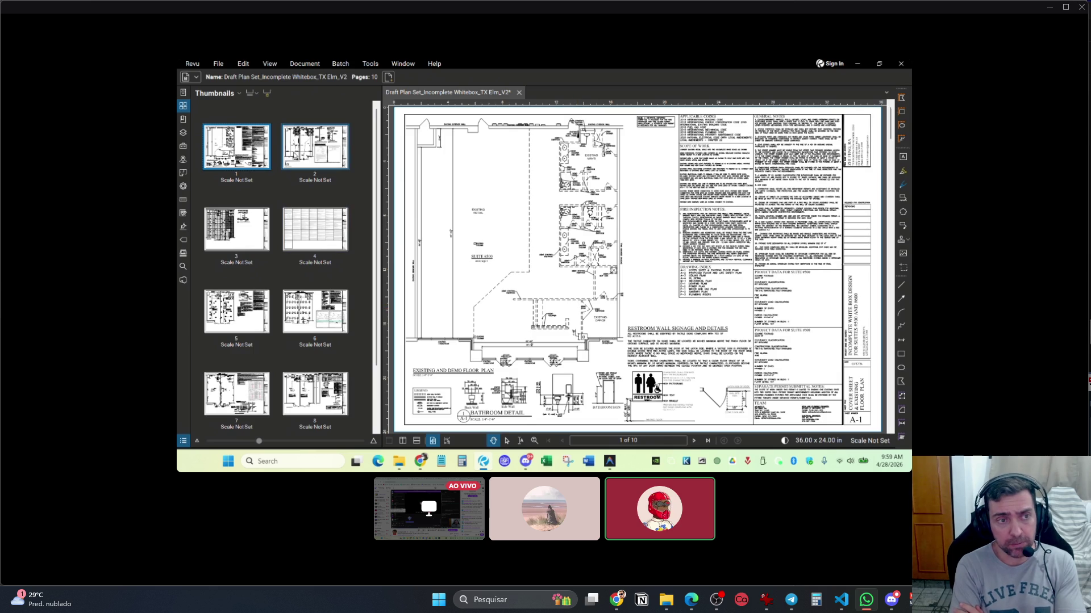
left_click(315, 146)
left_click(237, 147)
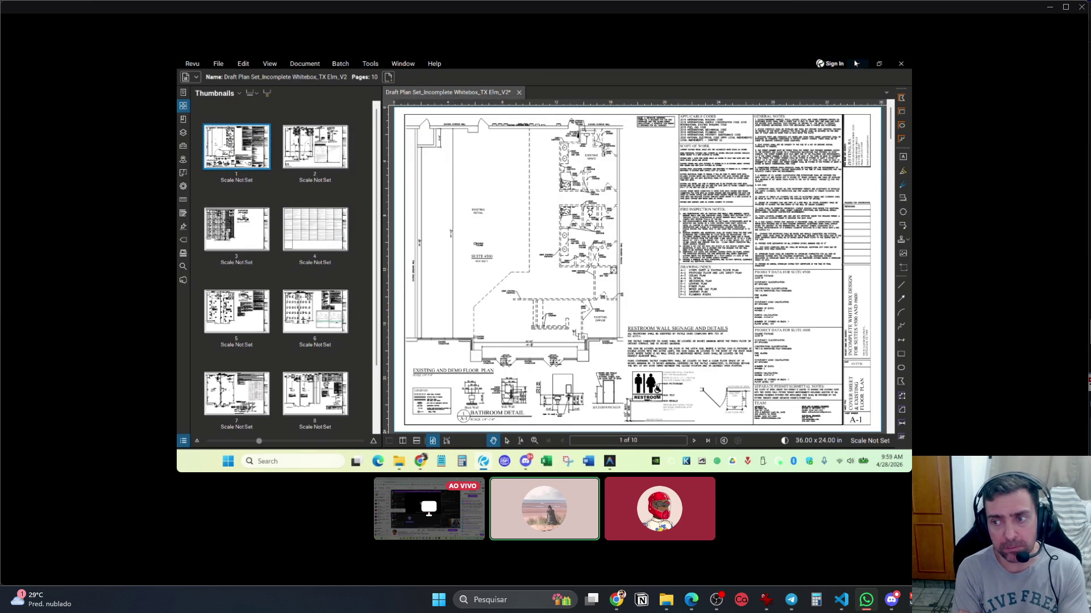
- Locate the JSON response in the Painting Takeoff chat, checking the Master Scout AI Helper
key("alt+Tab")
scroll(534, 255, "down", 2)
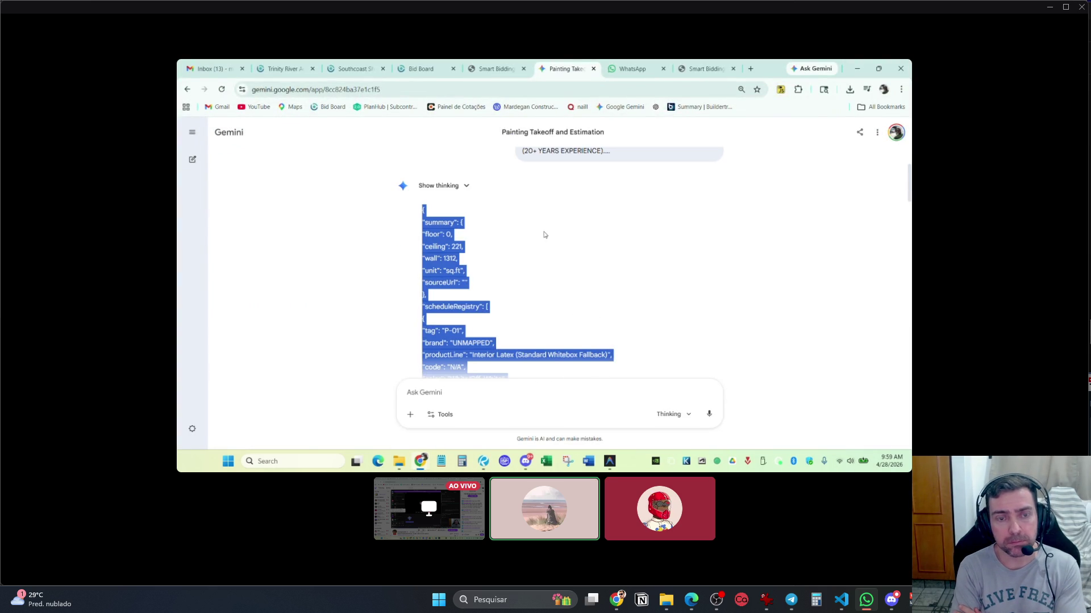
scroll(434, 223, "down", 8)
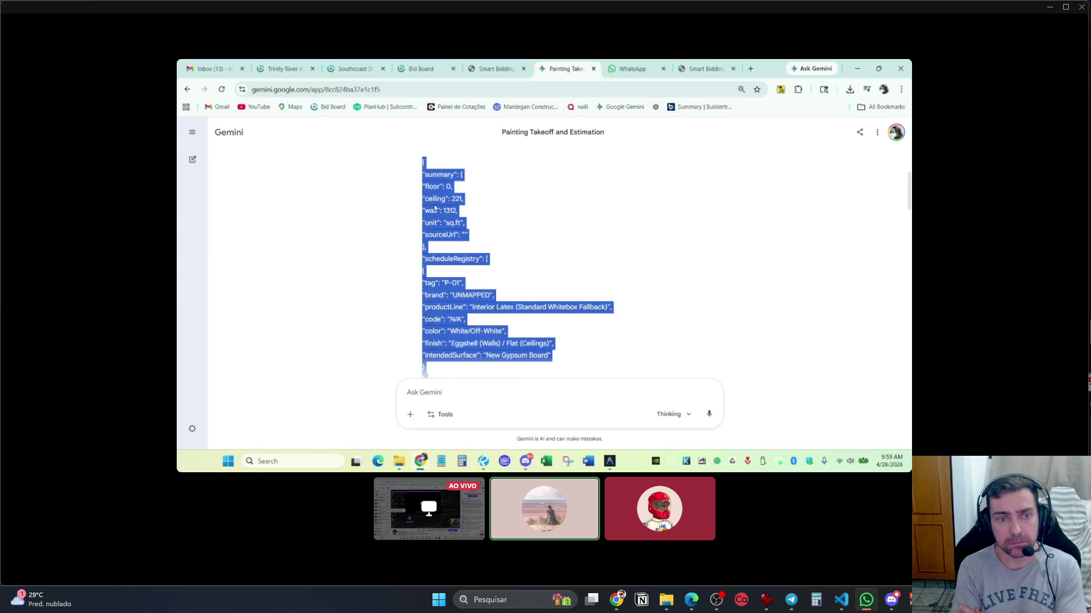
scroll(439, 226, "down", 5)
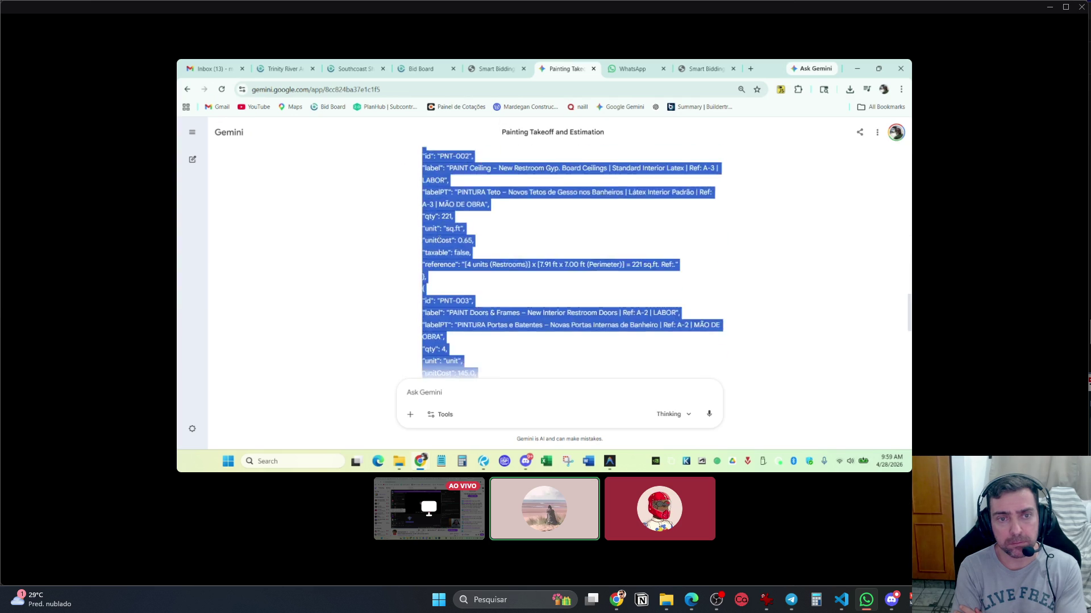
left_click(497, 69)
left_click(568, 69)
scroll(459, 225, "up", 5)
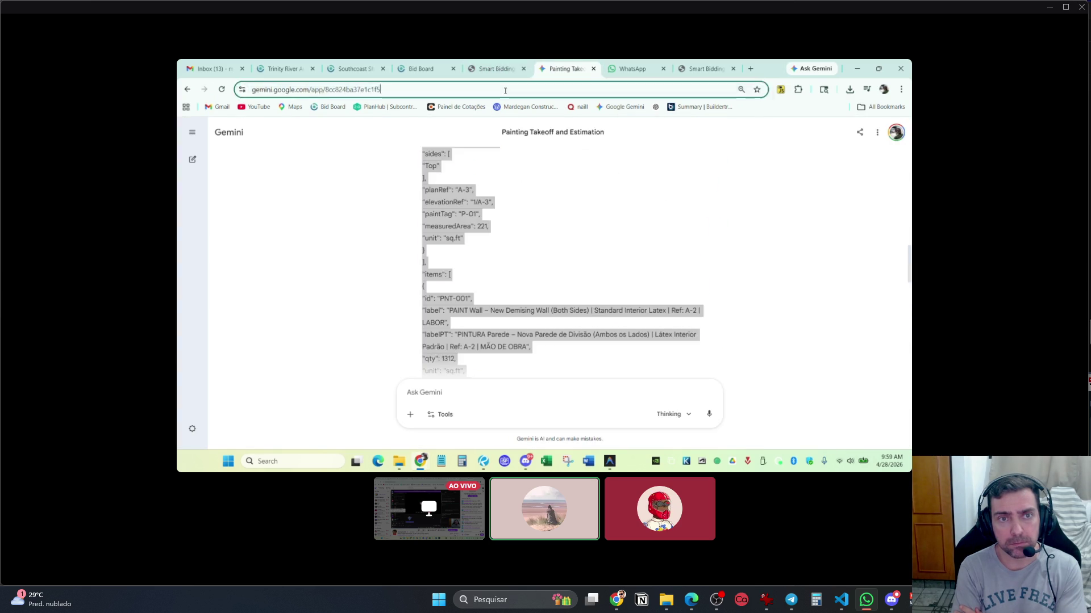
left_click(497, 68)
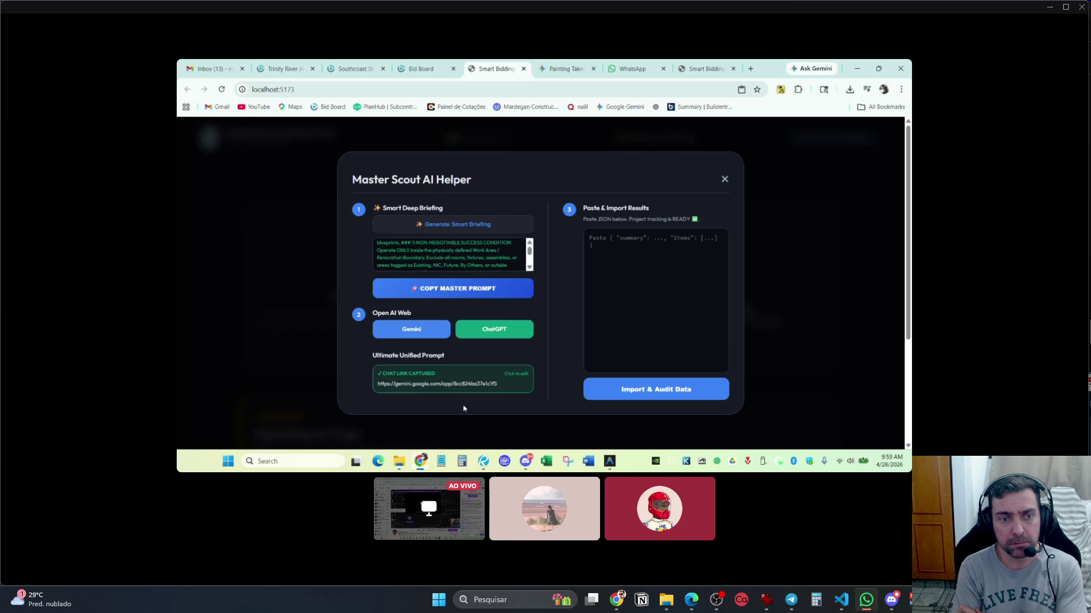
left_click(564, 68)
scroll(435, 247, "up", 5)
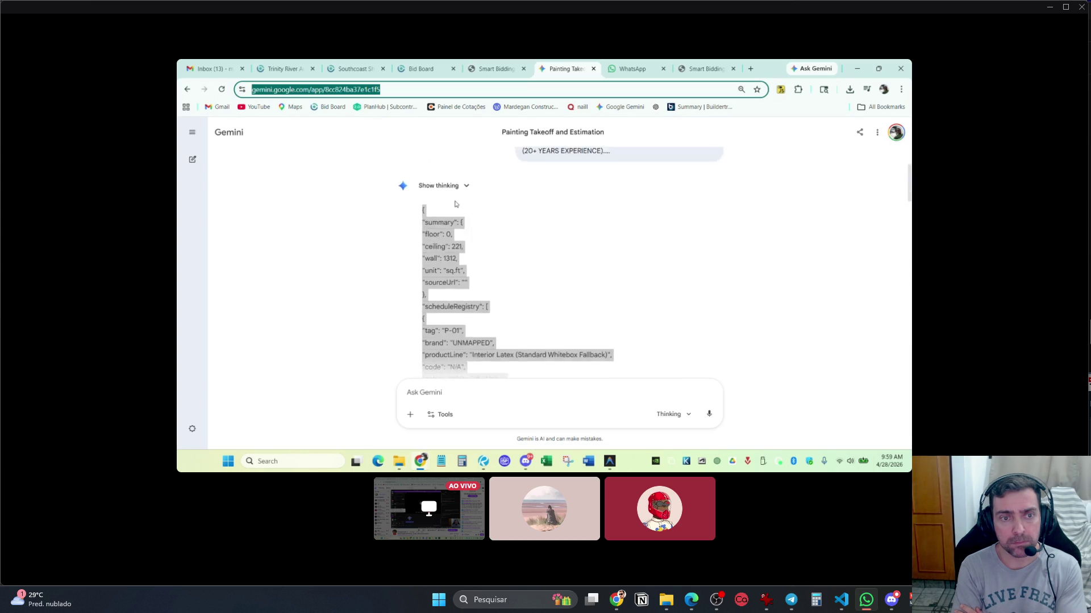
scroll(435, 247, "down", 3)
- Copy the full JSON response, paste it into the estimator's import field, and import it
left_click(425, 167)
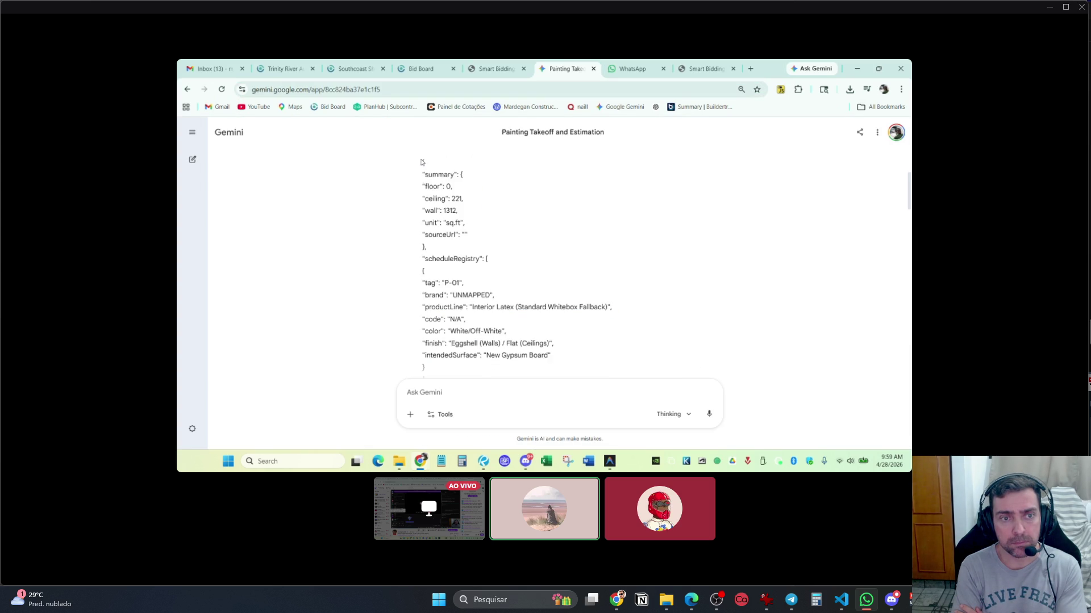
left_click_drag(421, 164, 484, 257)
scroll(471, 266, "down", 10)
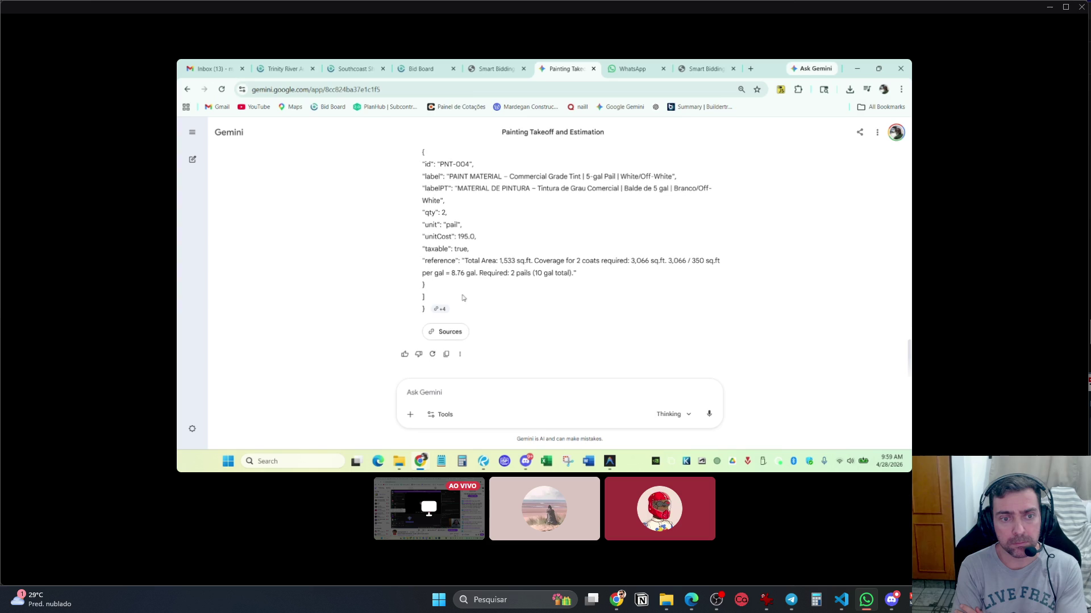
left_click(425, 308, "shift")
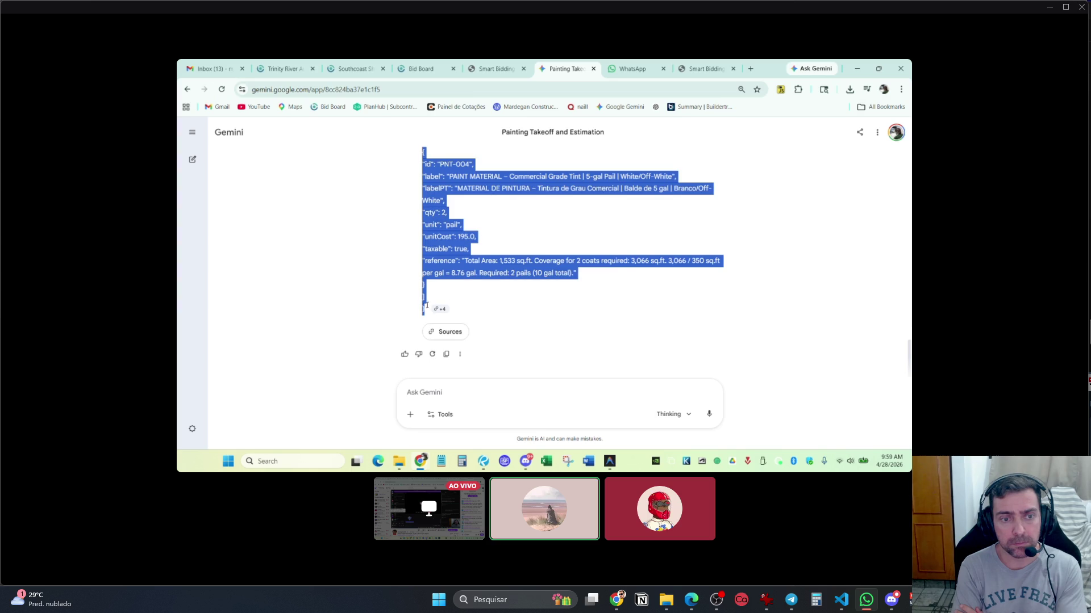
left_click(495, 68)
left_click(591, 244)
key("ctrl+v")
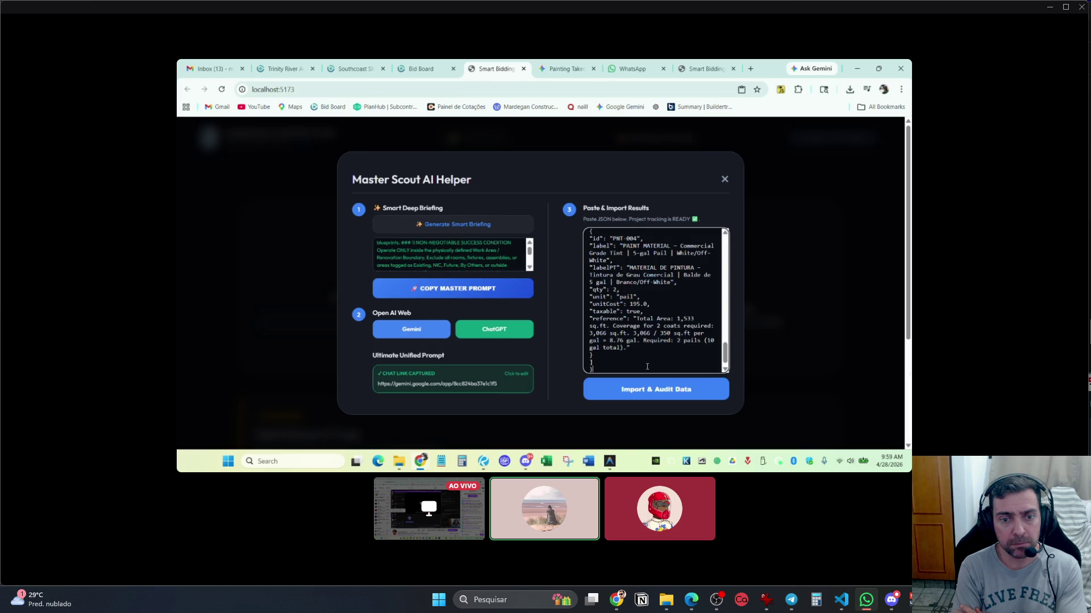
left_click(648, 392)
- Review the four imported painting line items and the $2,844.40 project bid total
scroll(656, 275, "down", 5)
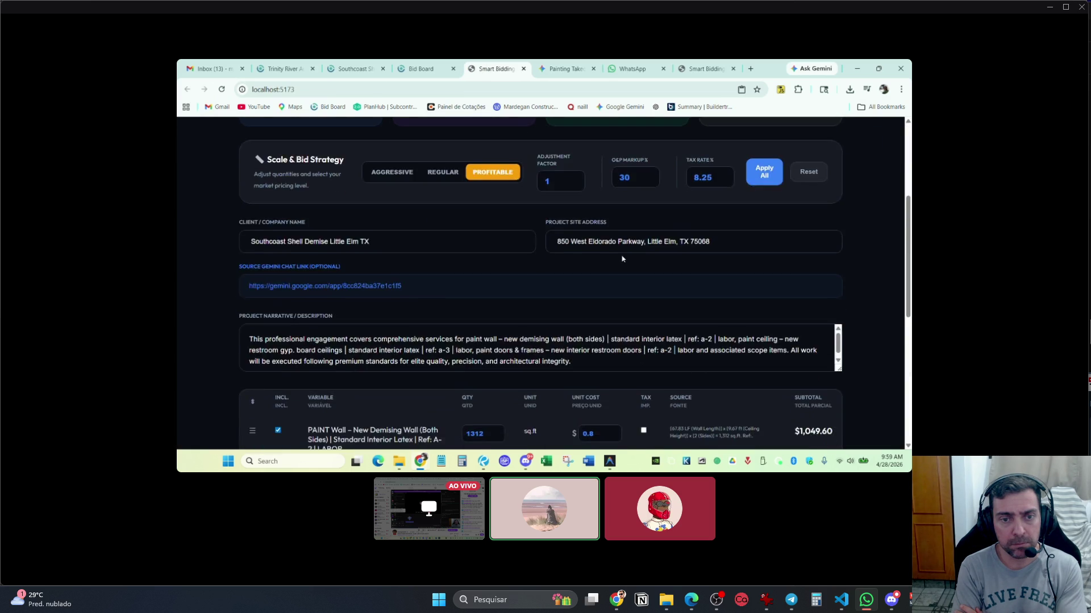
scroll(516, 280, "down", 2)
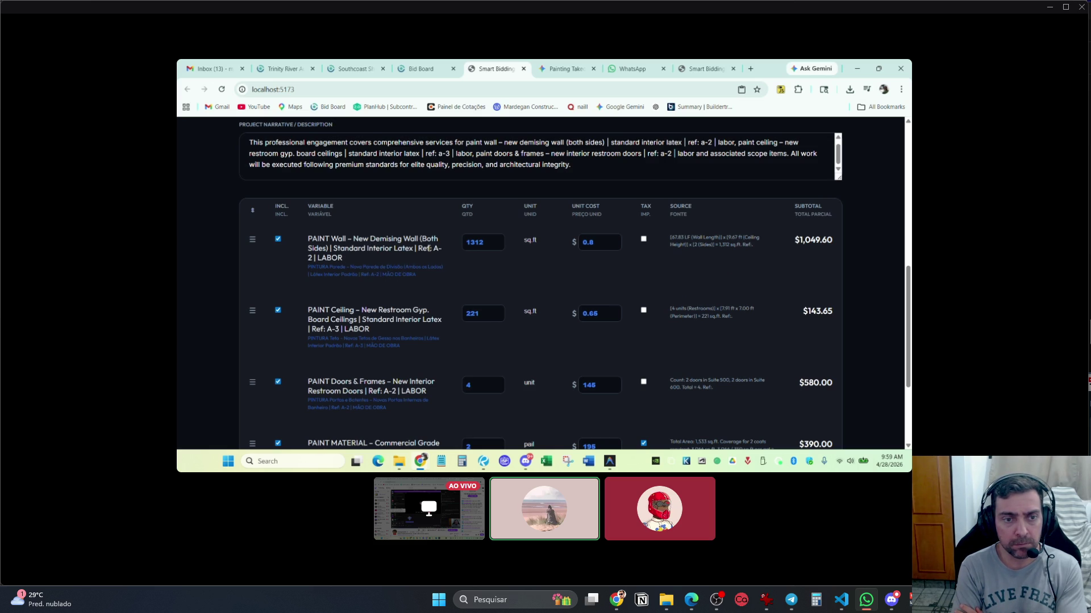
scroll(423, 244, "down", 3)
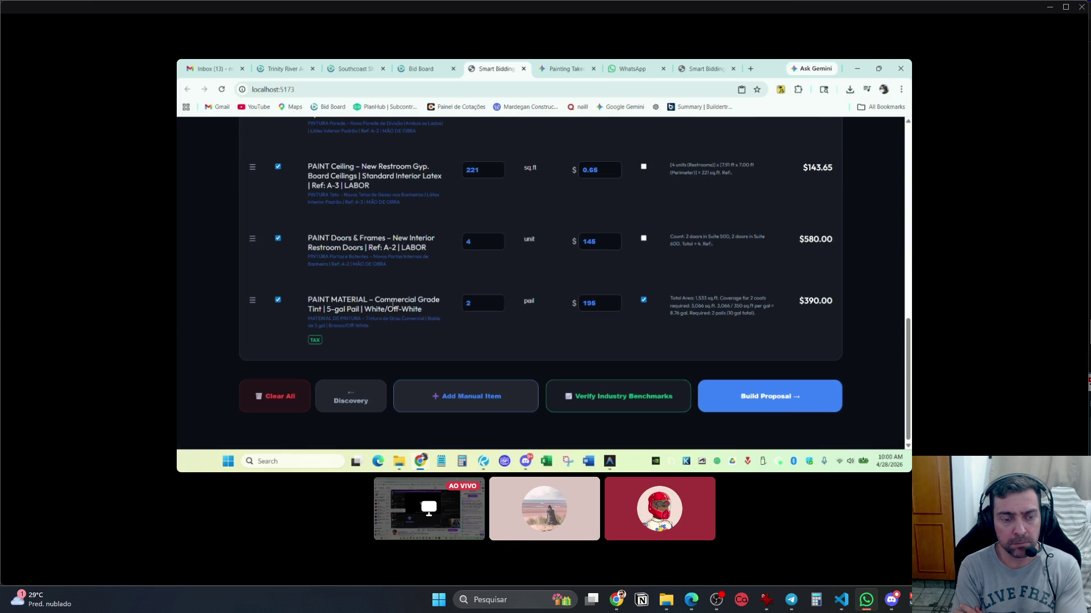
scroll(710, 301, "up", 6)
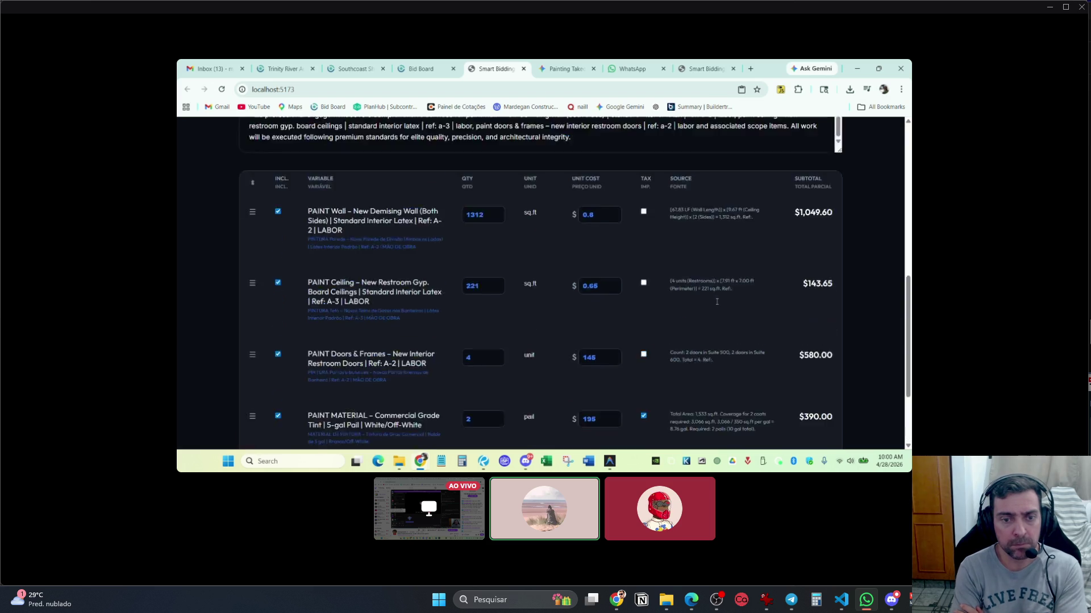
scroll(696, 307, "down", 2)
scroll(692, 308, "down", 2)
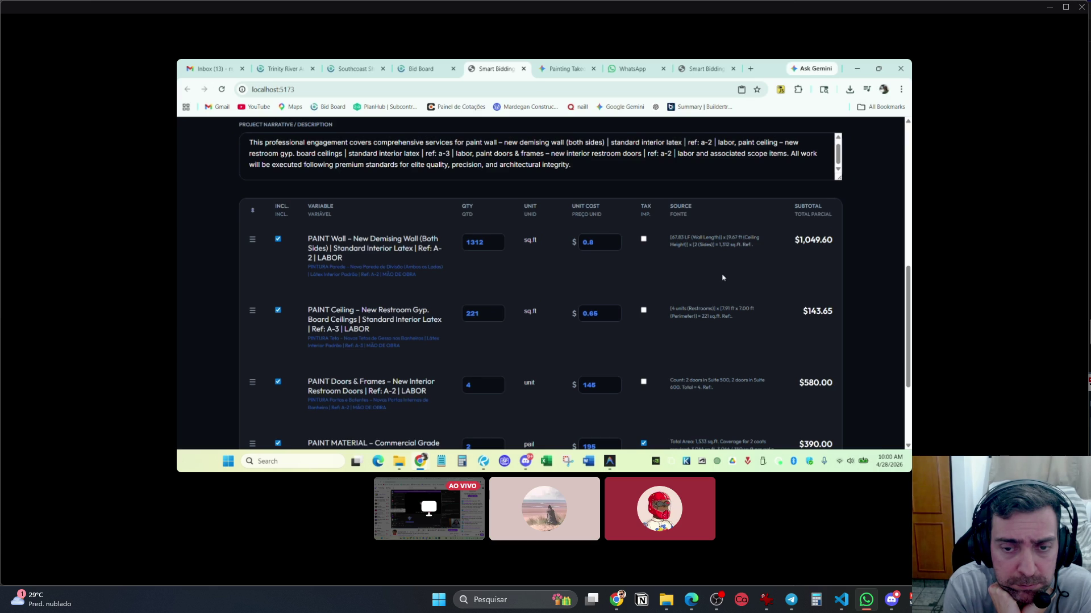
- Cross-check the floor plans and the Southcoast opportunity and bid board against the estimate
left_click(484, 461)
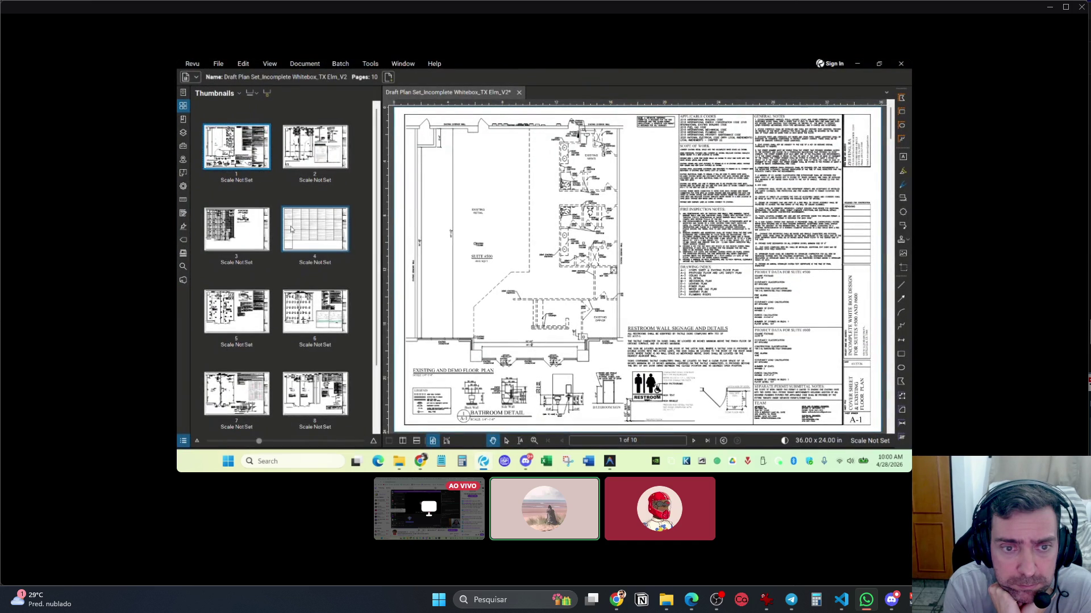
left_click(856, 65)
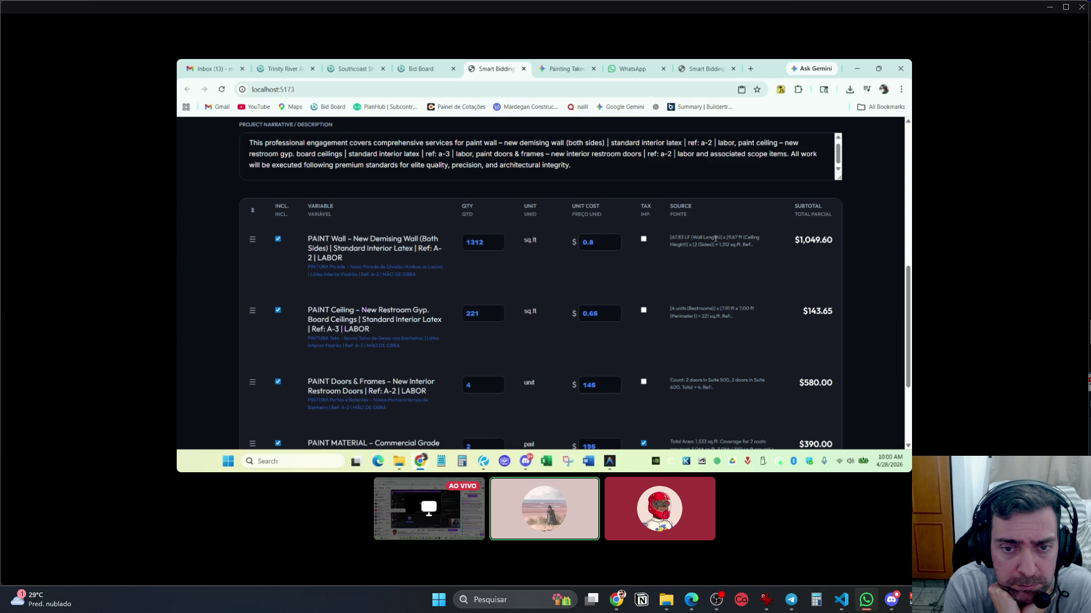
scroll(702, 256, "down", 1)
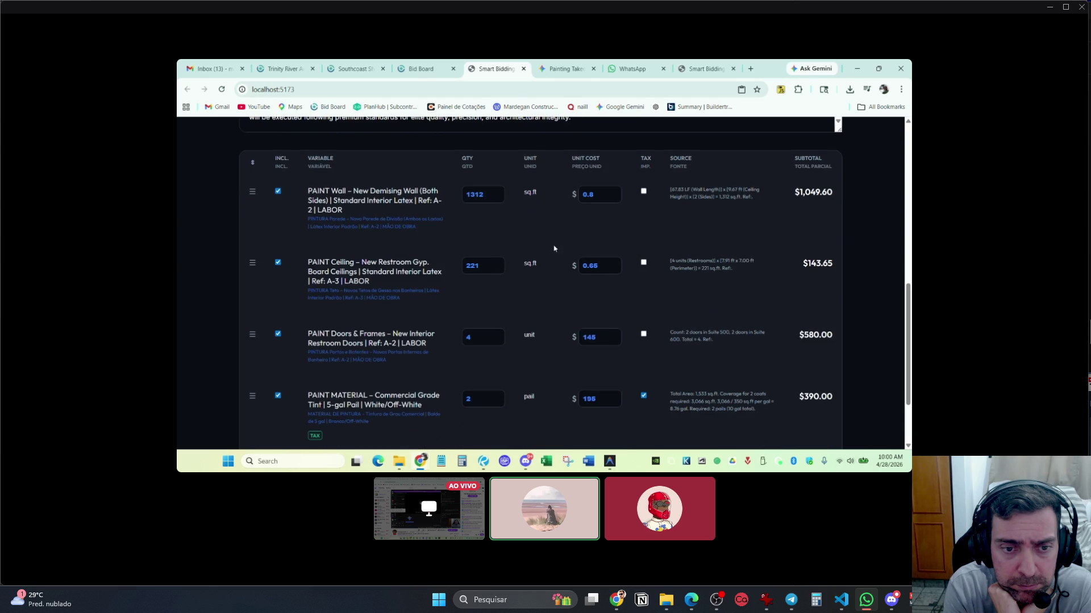
scroll(554, 248, "down", 2)
scroll(321, 230, "up", 6)
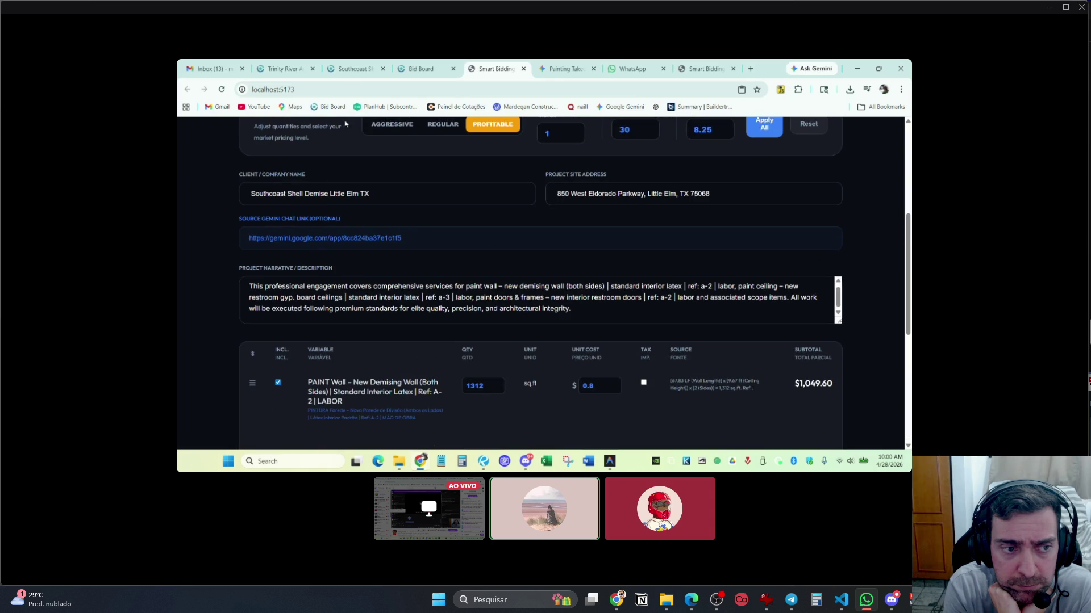
left_click(358, 70)
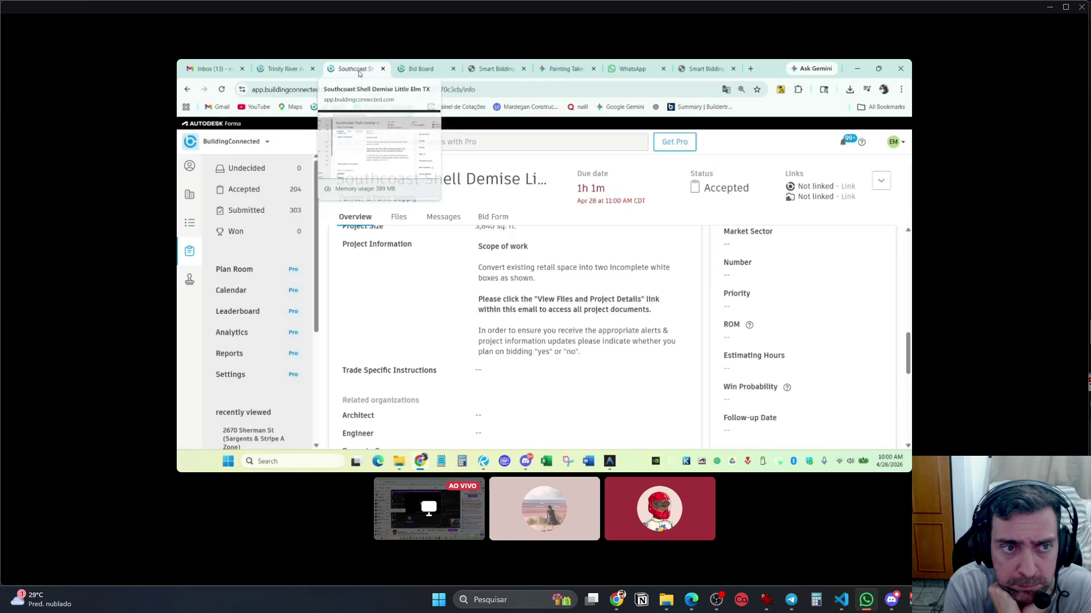
scroll(521, 379, "up", 3)
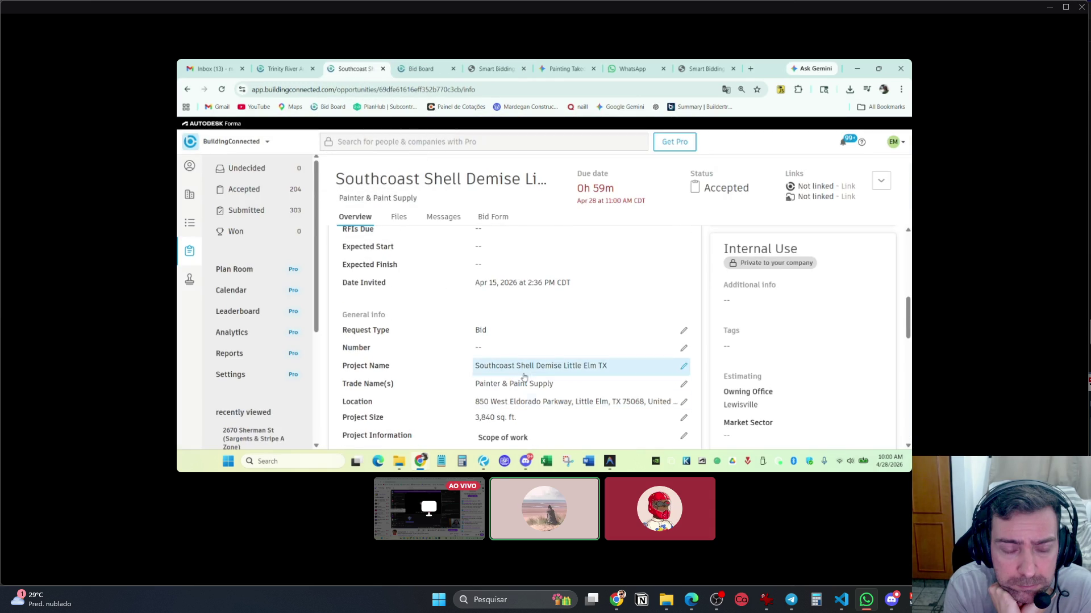
left_click(429, 71)
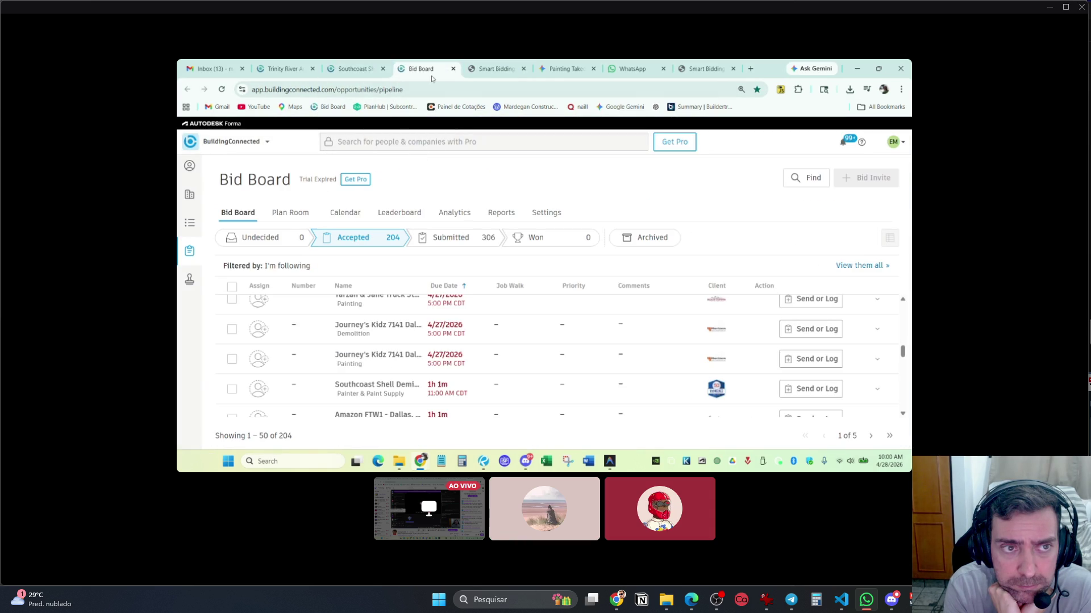
left_click(496, 69)
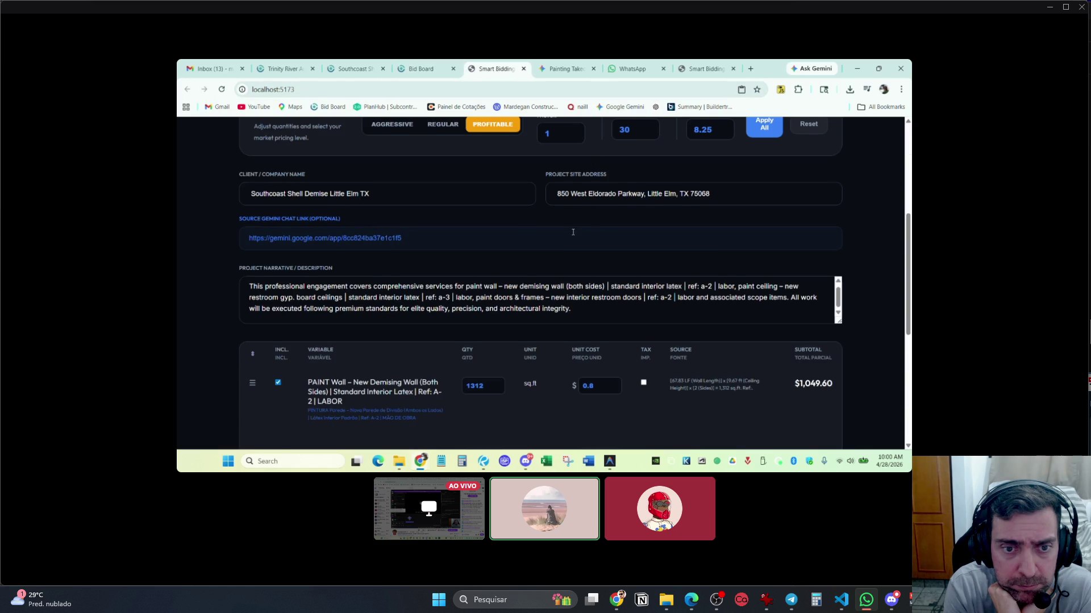
scroll(573, 231, "up", 2)
scroll(483, 234, "up", 3)
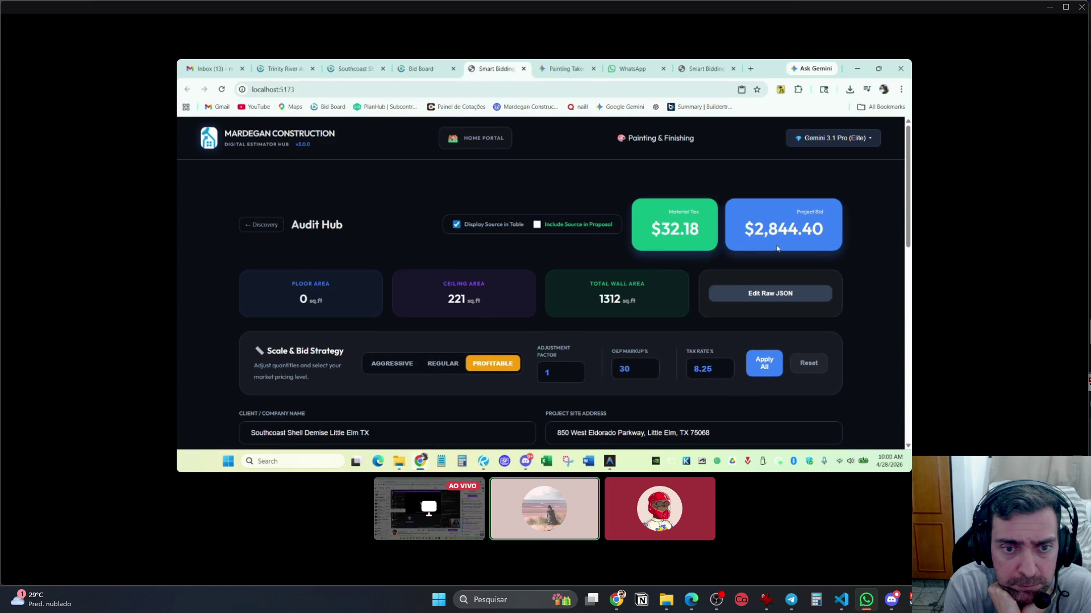
- Compare Aggressive, Regular and Profitable pricing, settling on Profitable at $3,555.50
left_click(441, 365)
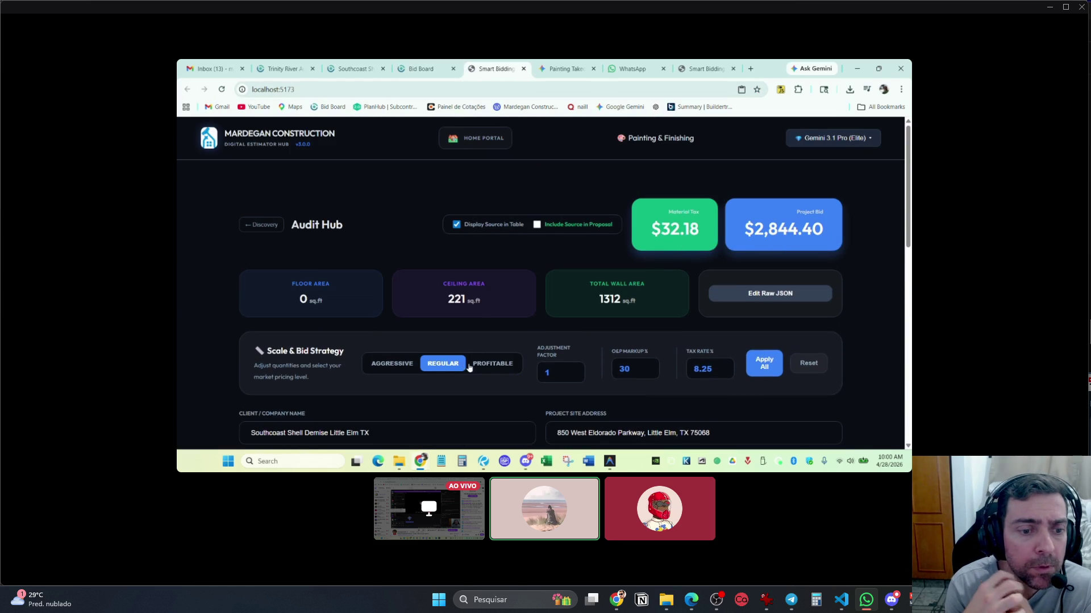
left_click(488, 366)
left_click(438, 366)
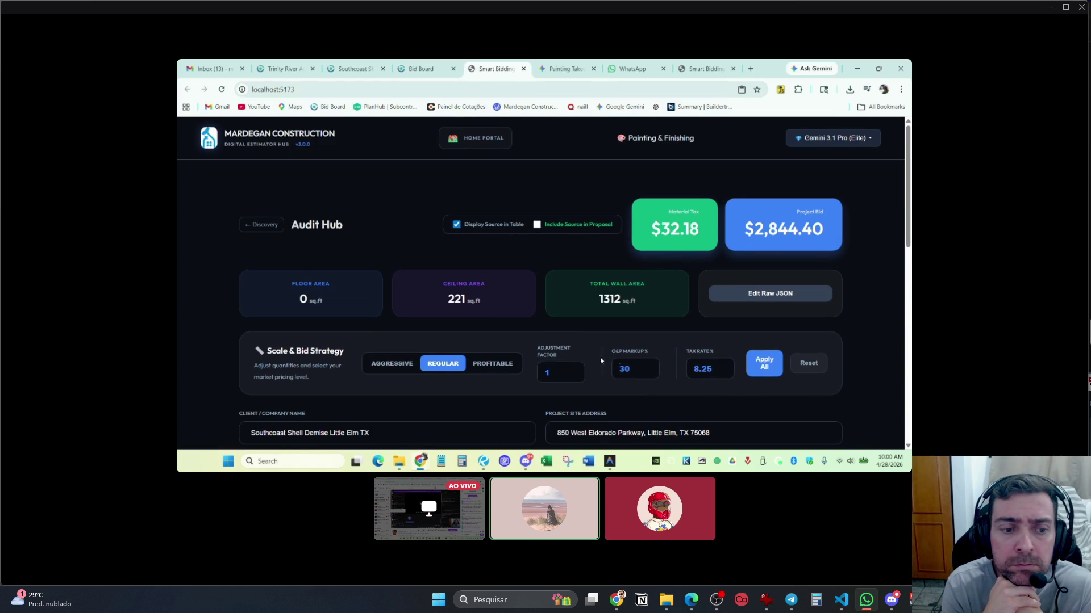
left_click(502, 365)
left_click(394, 367)
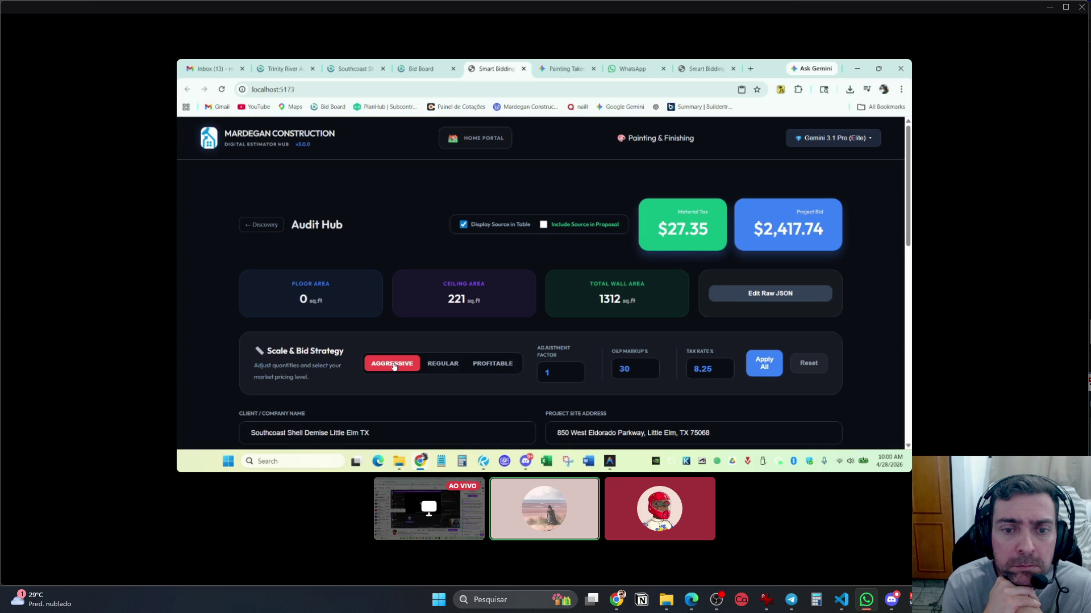
left_click(440, 365)
left_click(518, 364)
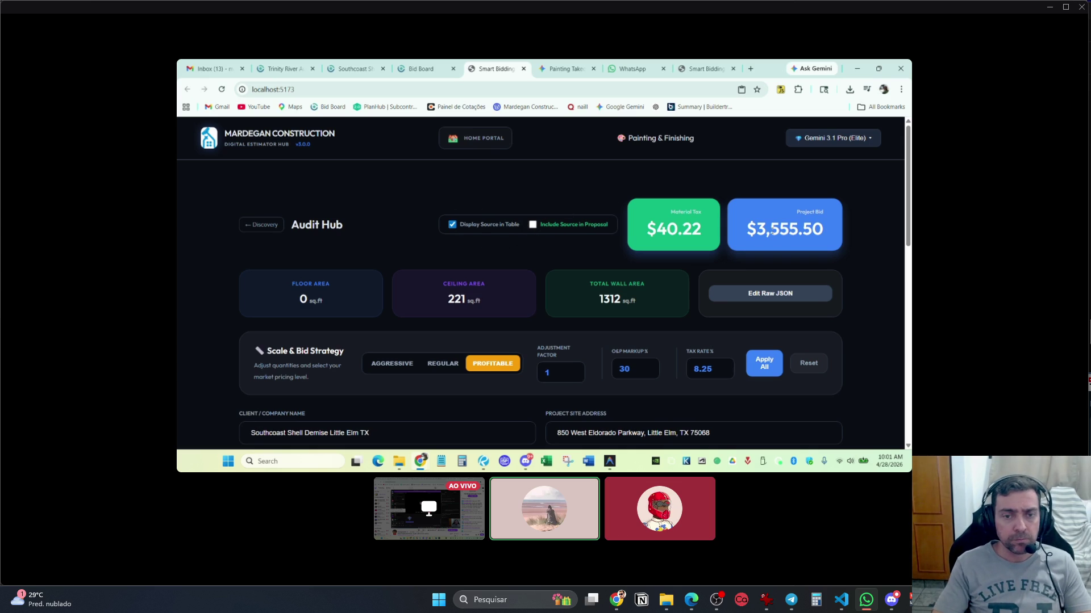
- Build the Painting & Finishing proposal, REF PNT-79214, from the estimate
scroll(651, 249, "down", 15)
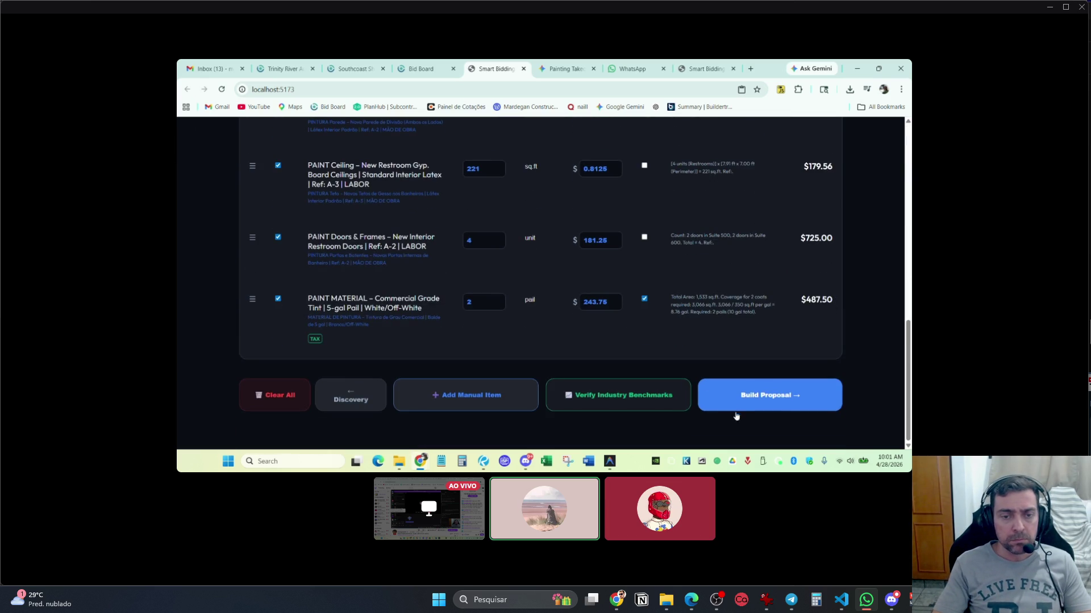
left_click(747, 400)
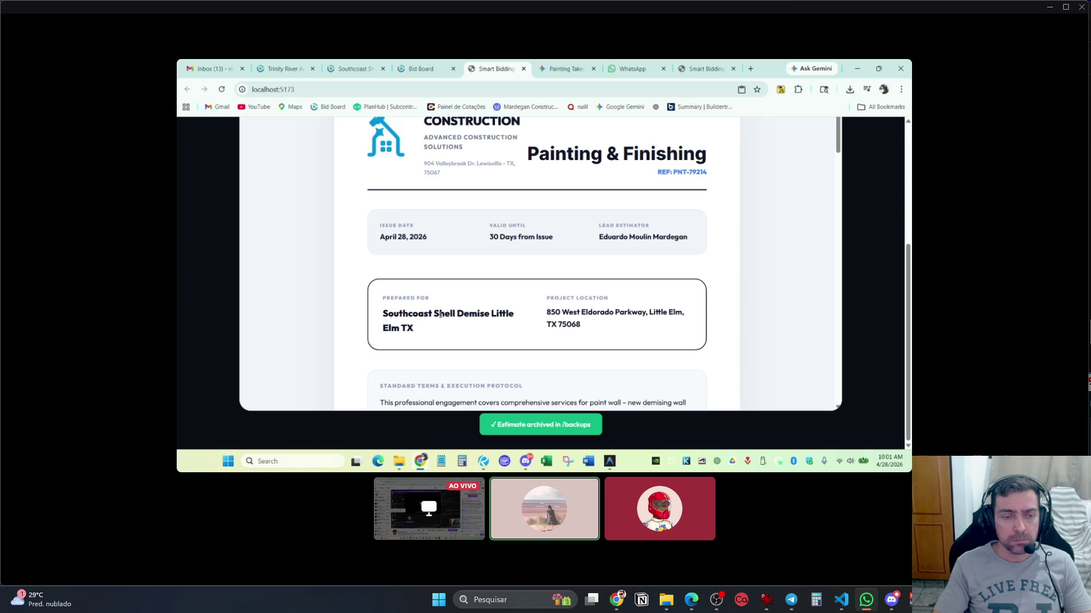
triple_click(441, 314)
left_click(476, 275)
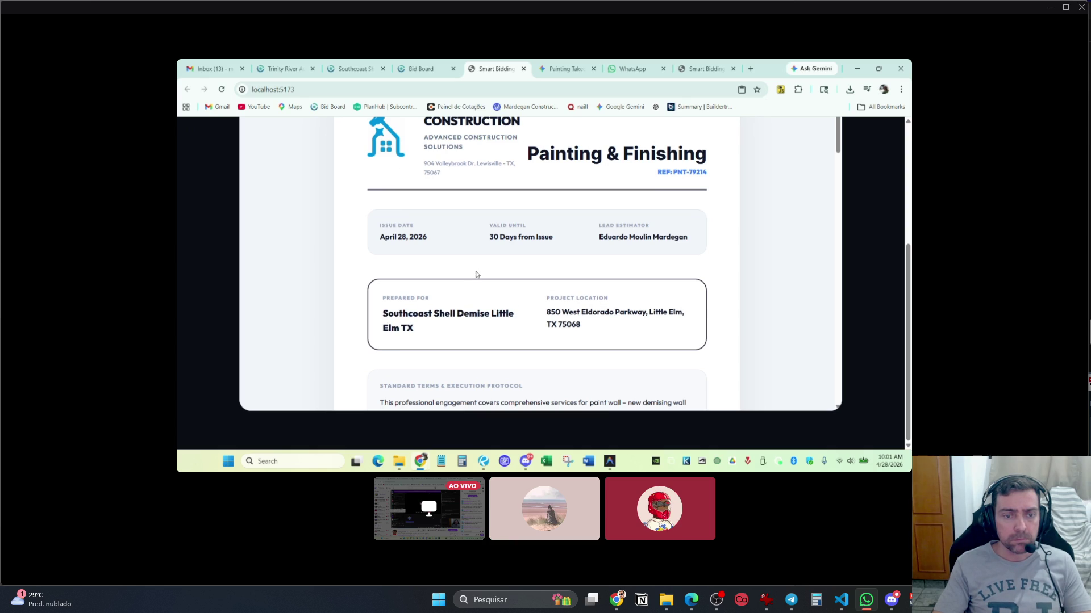
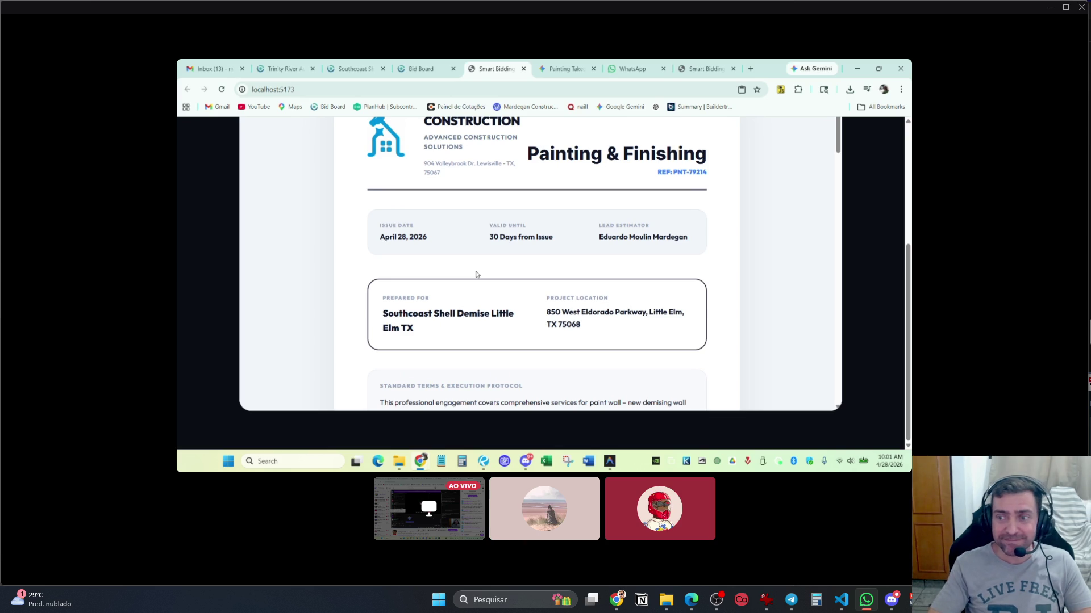
- Review the $3,555.50 Painting & Finishing proposal and open its printable version
scroll(510, 243, "down", 7)
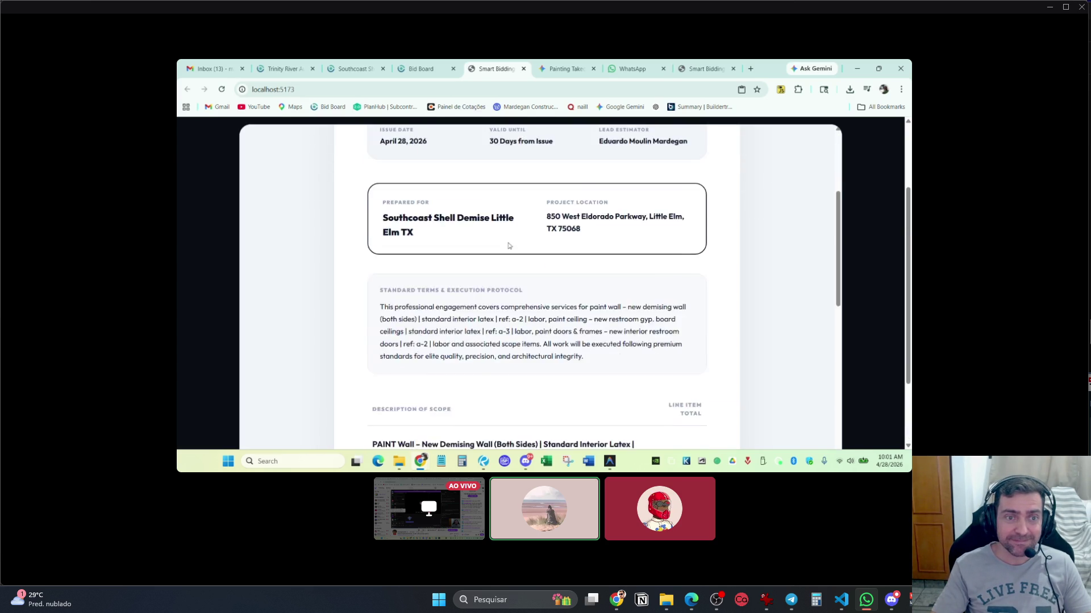
scroll(505, 251, "down", 4)
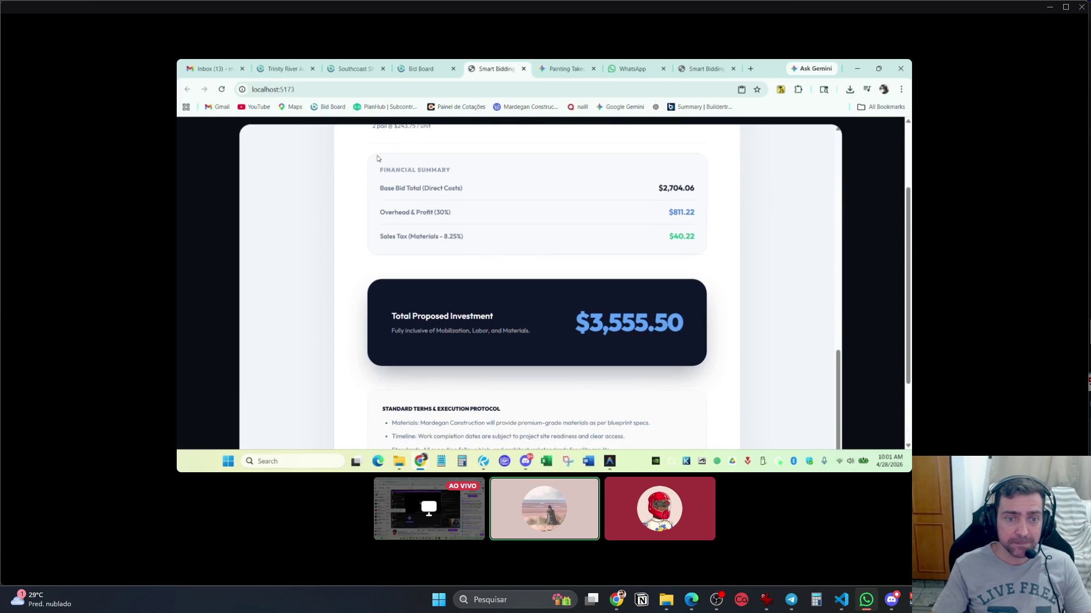
scroll(662, 222, "up", 15)
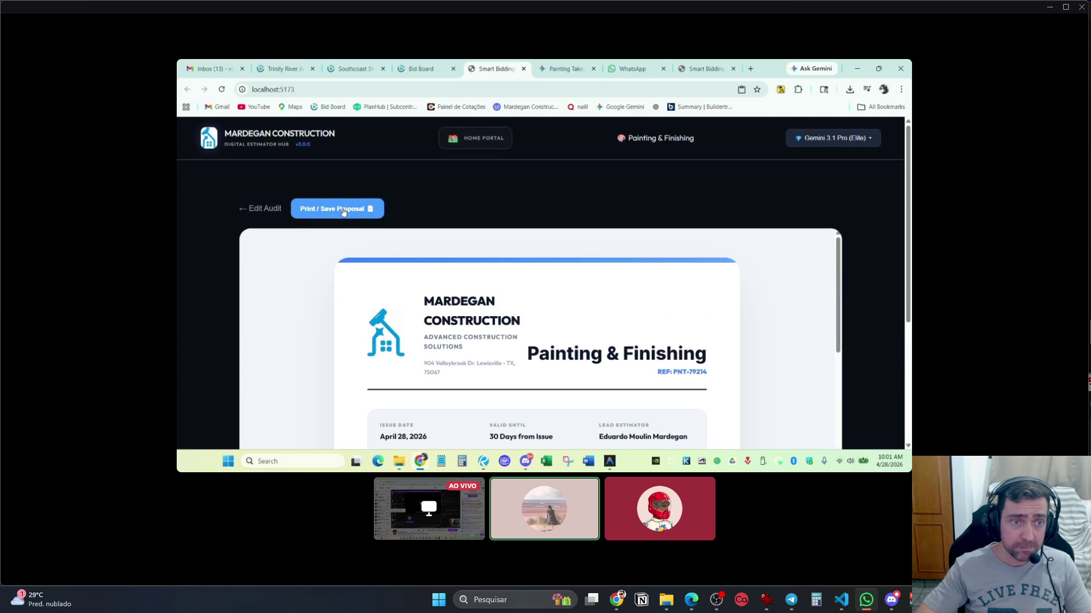
left_click(343, 210)
- Select the project name and print the proposal page to a PDF file
triple_click(452, 402)
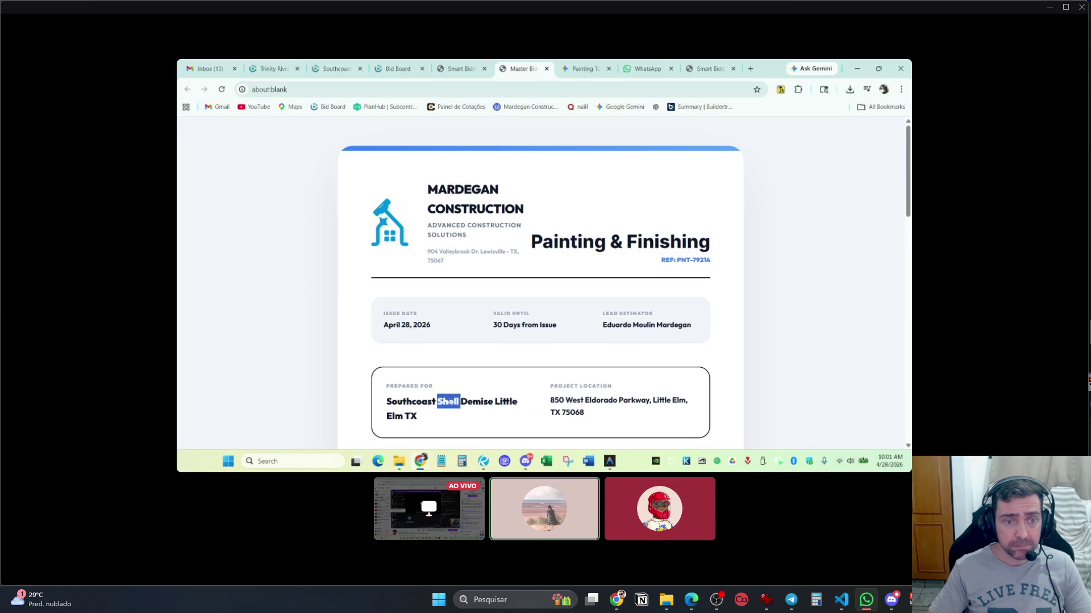
right_click(472, 243)
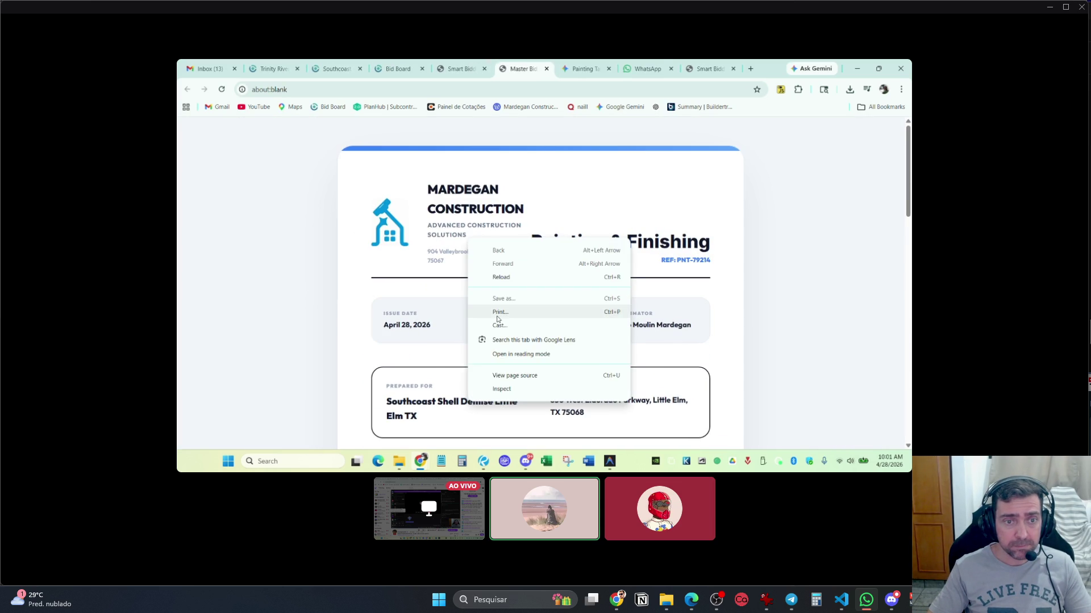
left_click(493, 313)
left_click(723, 407)
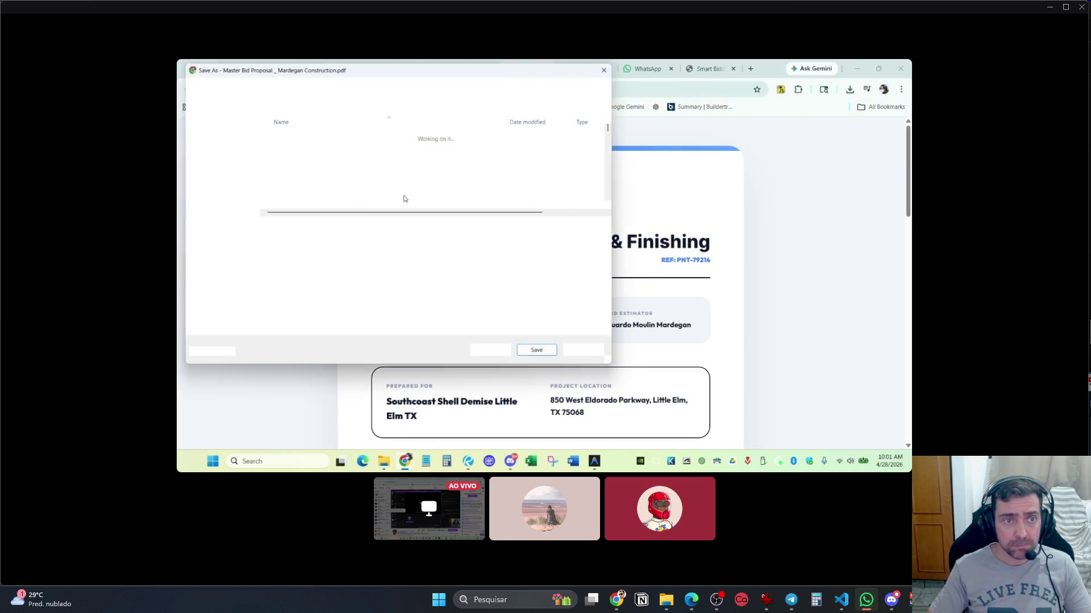
- Name the file '26777 Southcoast Shell Demise Little Elm TX - Painting' from an earlier painting file's name
left_click(318, 149)
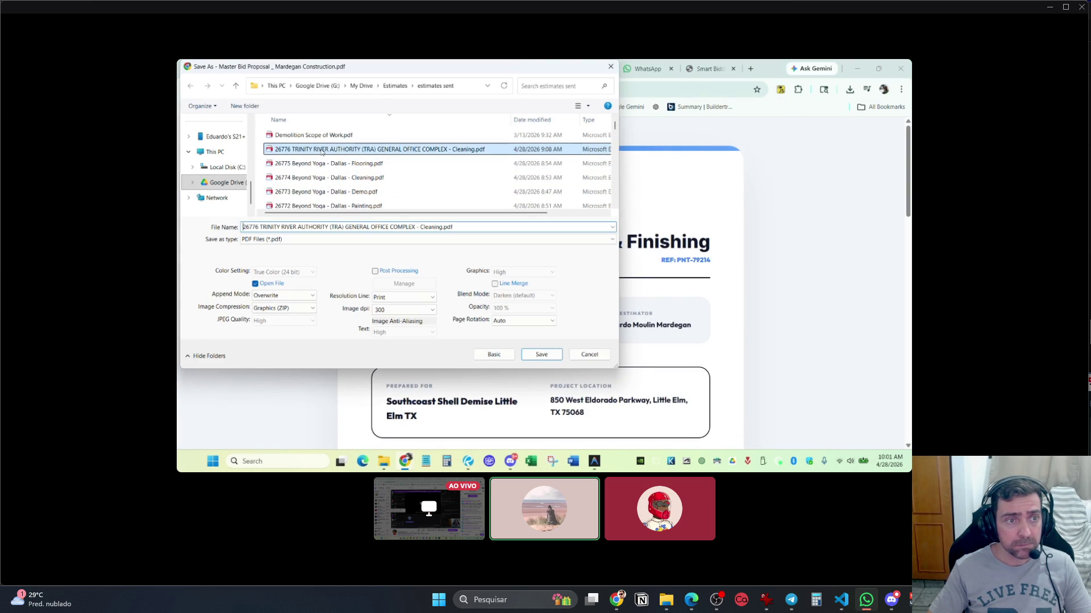
left_click(254, 227)
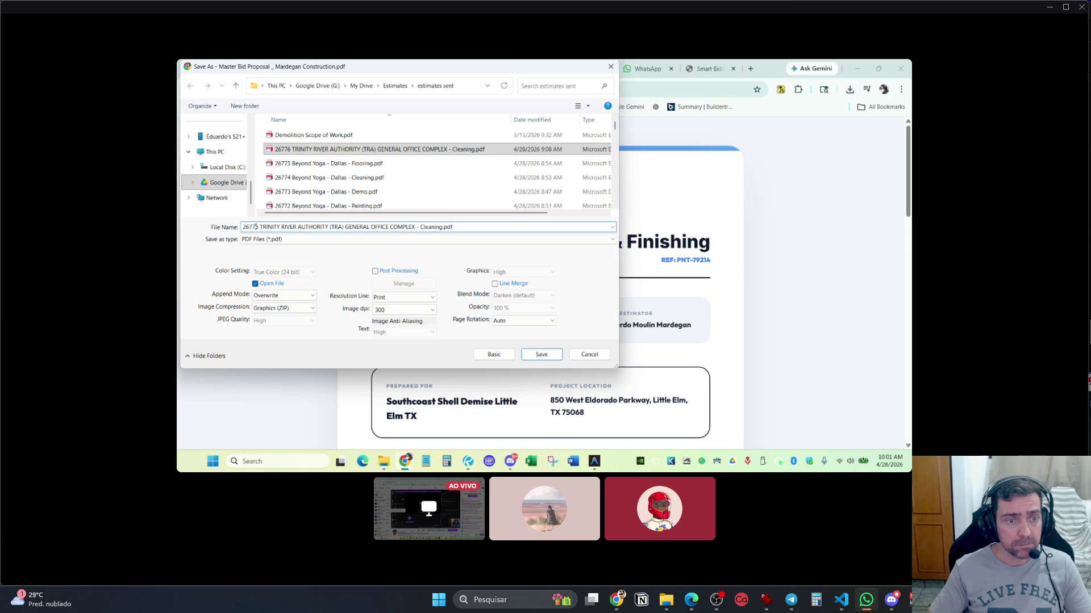
left_click(334, 202)
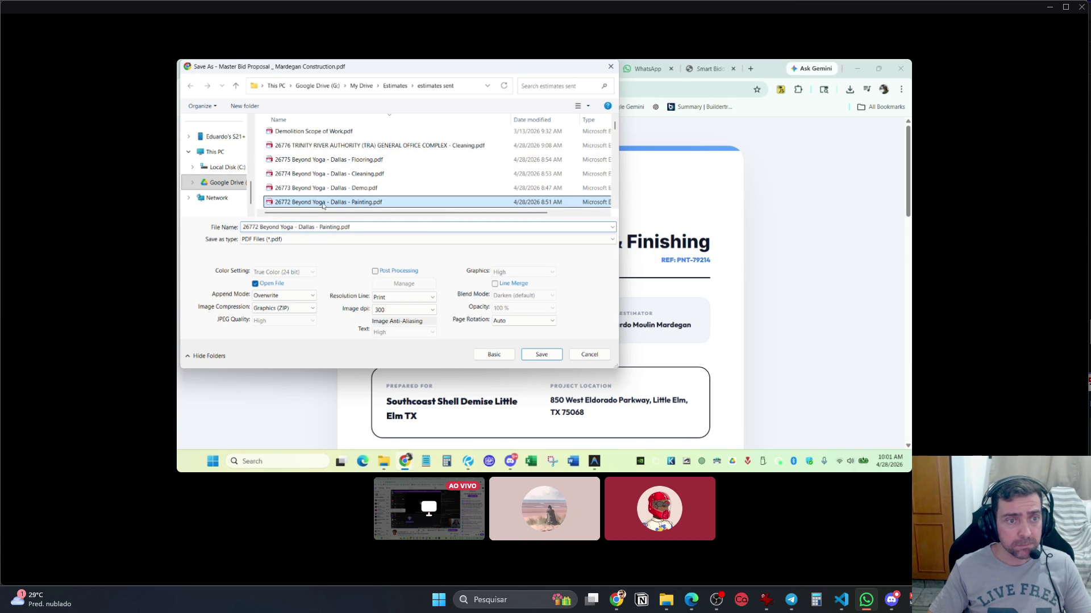
left_click_drag(256, 227, 317, 227)
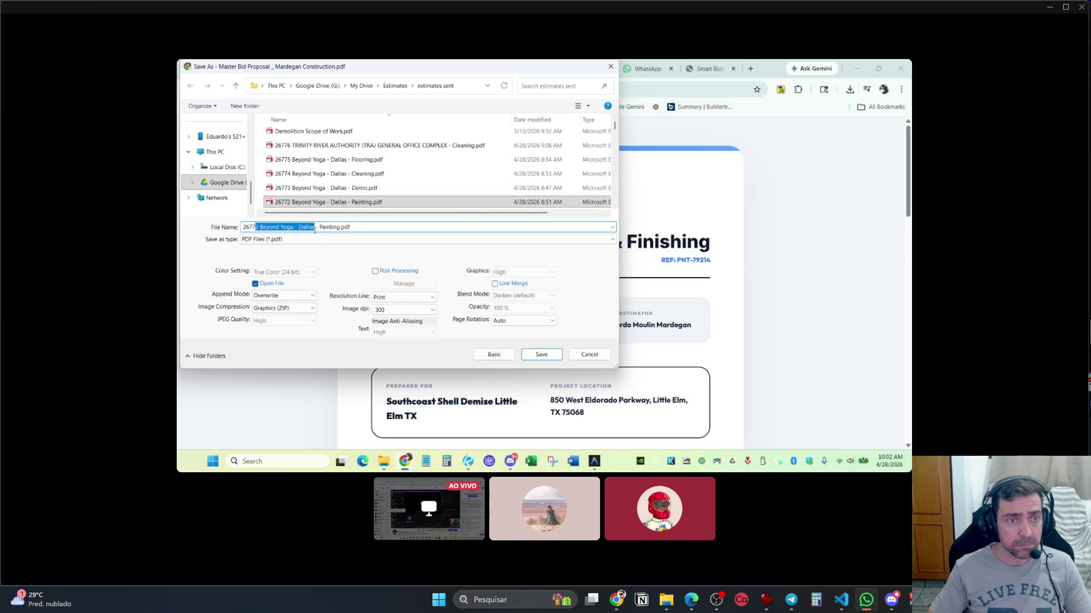
type("777")
type("Southcoast Shell Demise Little Elm TX")
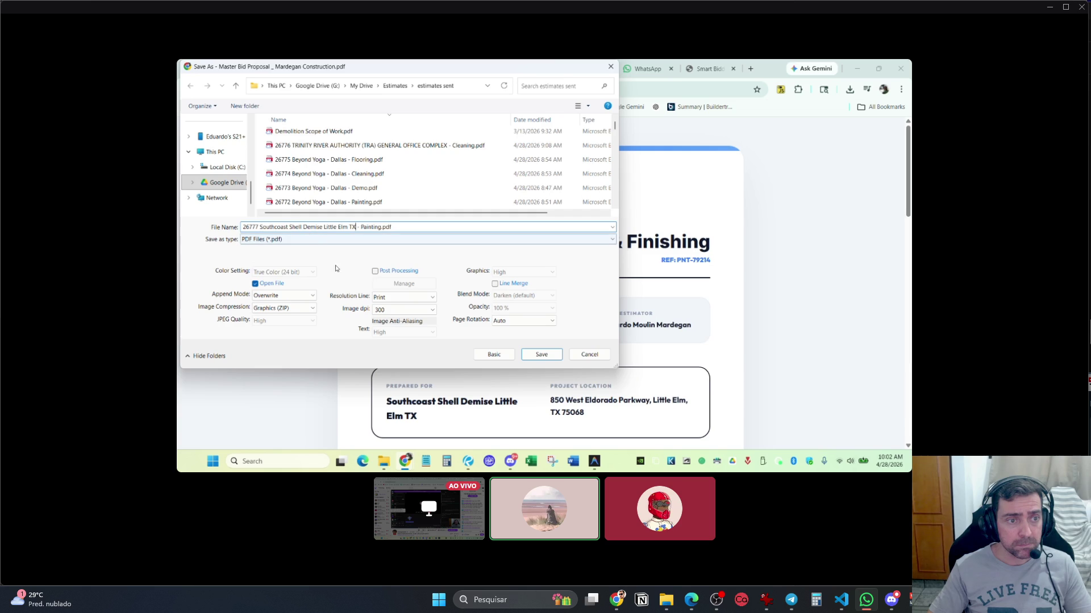
- Save the proposal PDF, check it, and close it
left_click(542, 355)
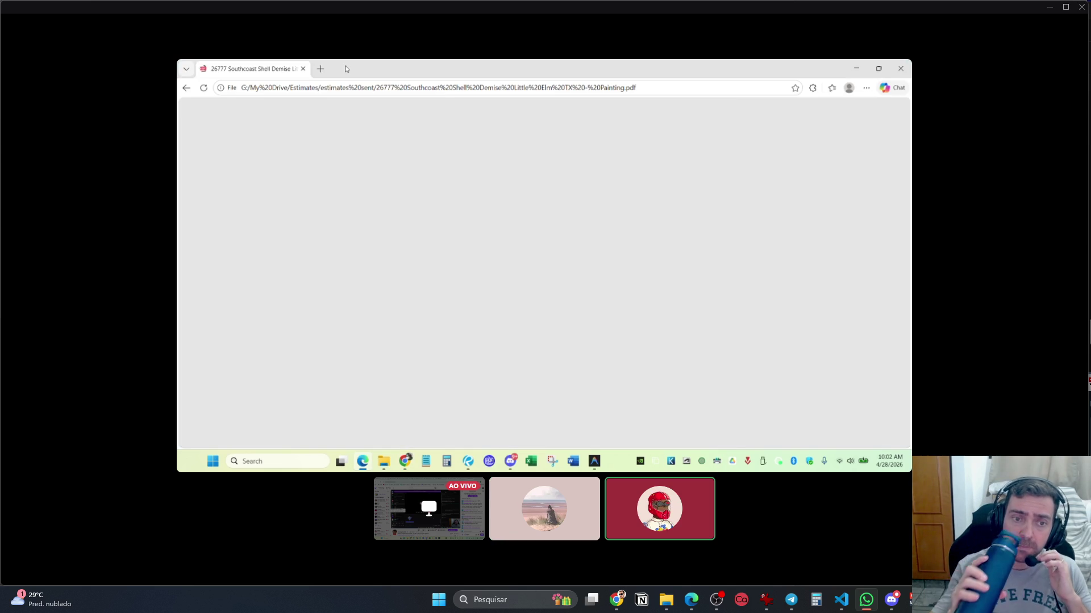
scroll(540, 284, "down", 9)
scroll(540, 284, "up", 1)
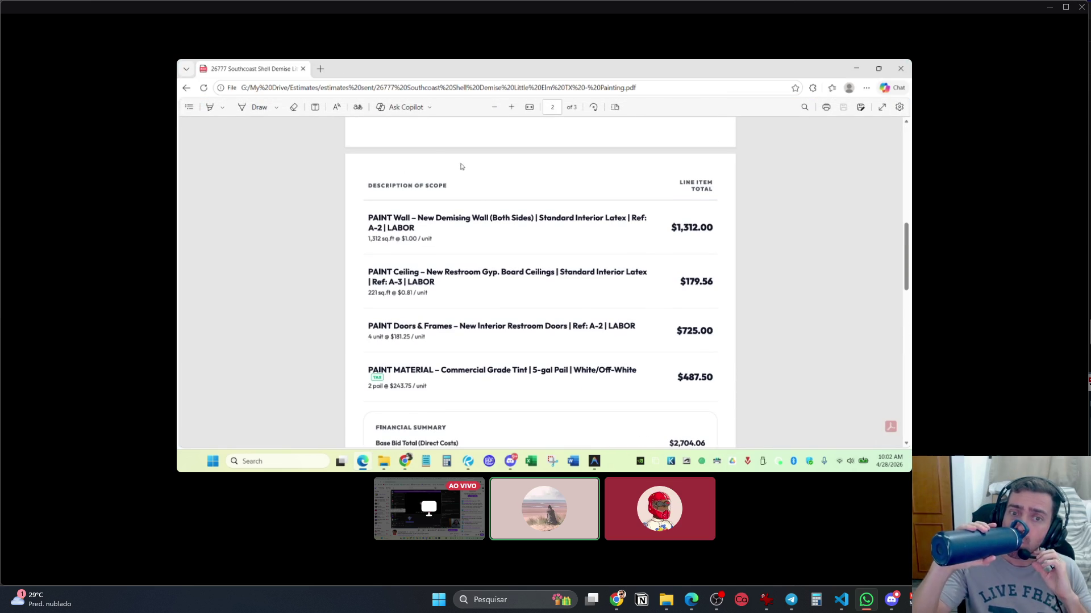
left_click(901, 68)
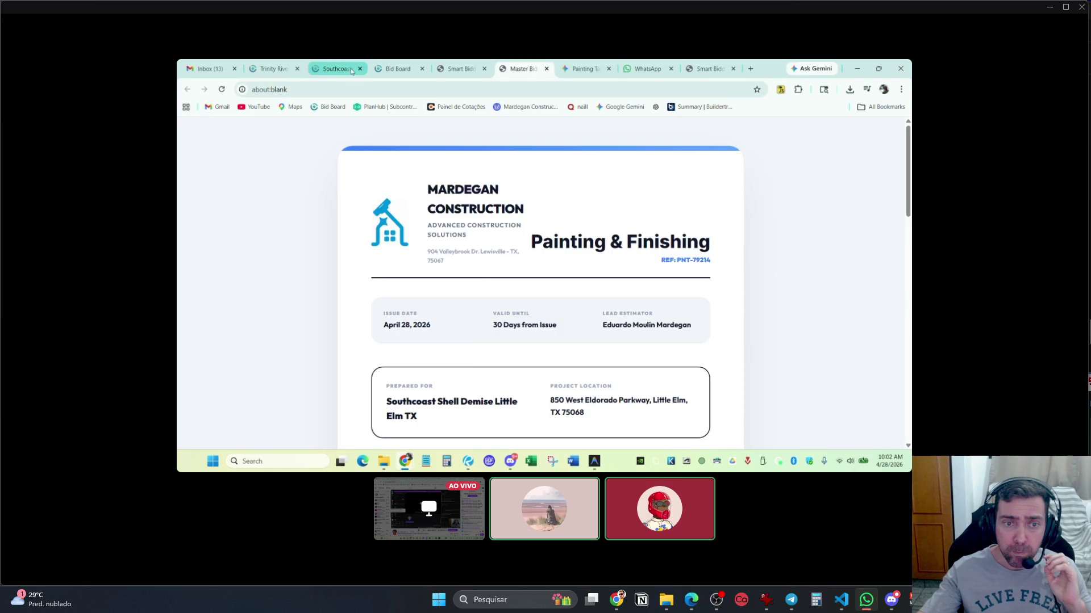
- Attach the 26777 Southcoast painting PDF as the proposal on the Southcoast bid form
left_click(337, 69)
left_click(493, 217)
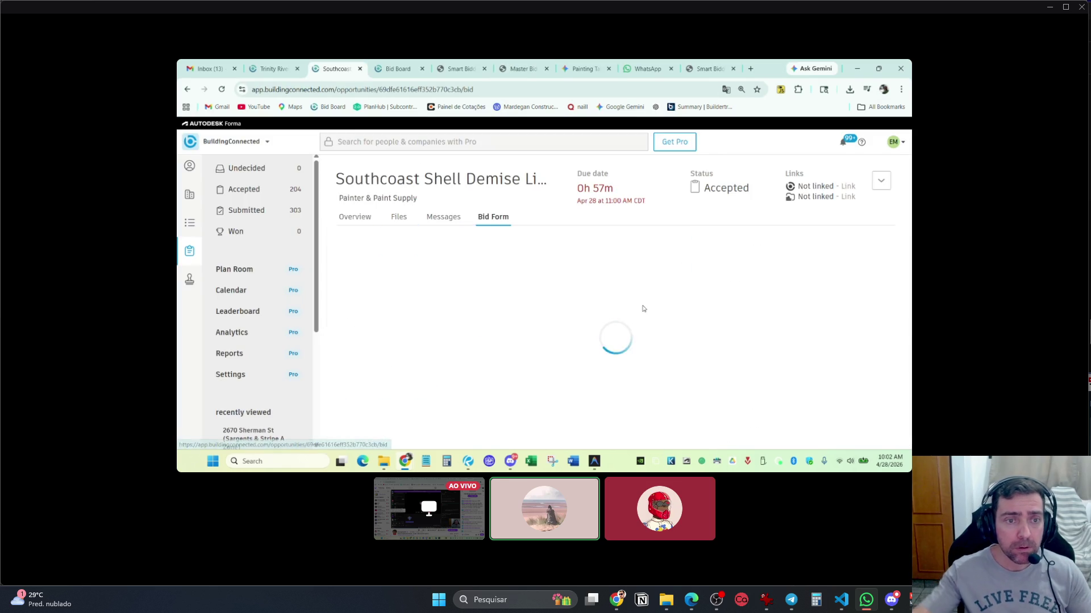
scroll(547, 348, "down", 10)
left_click(550, 363)
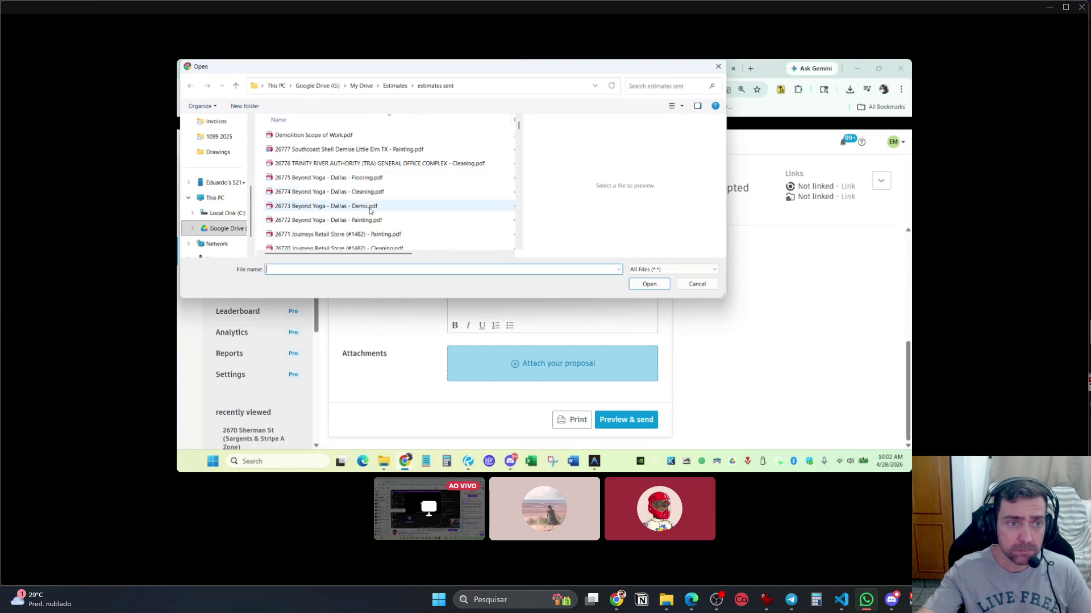
left_click(365, 151)
scroll(624, 193, "down", 10)
scroll(631, 194, "up", 3)
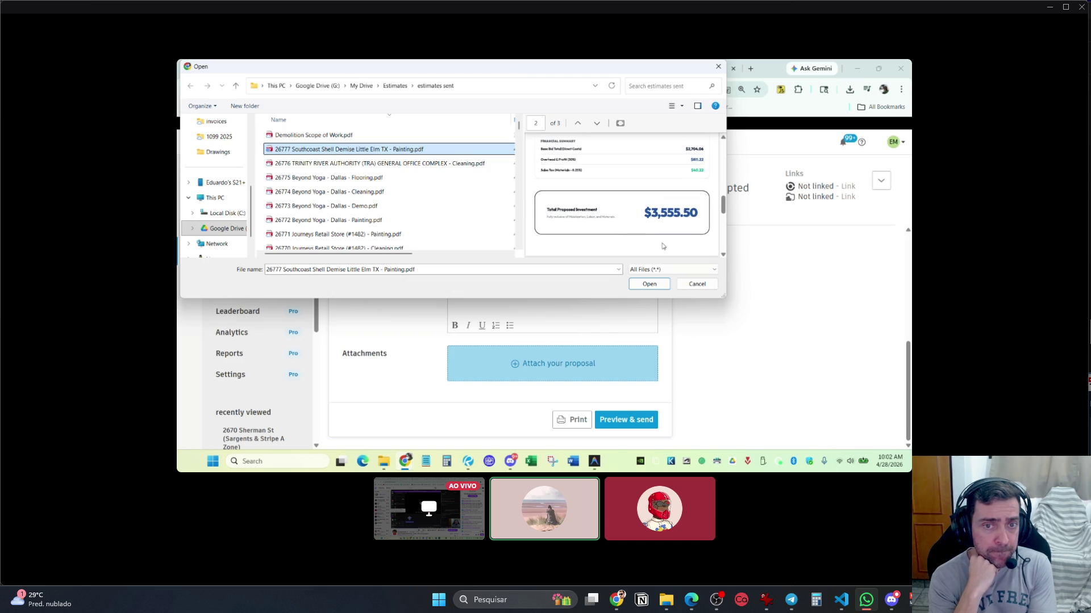
left_click(650, 284)
- Set the Painter & Paint Supply total cost to $3,555.50
scroll(633, 329, "up", 3)
left_click(630, 329)
type("355")
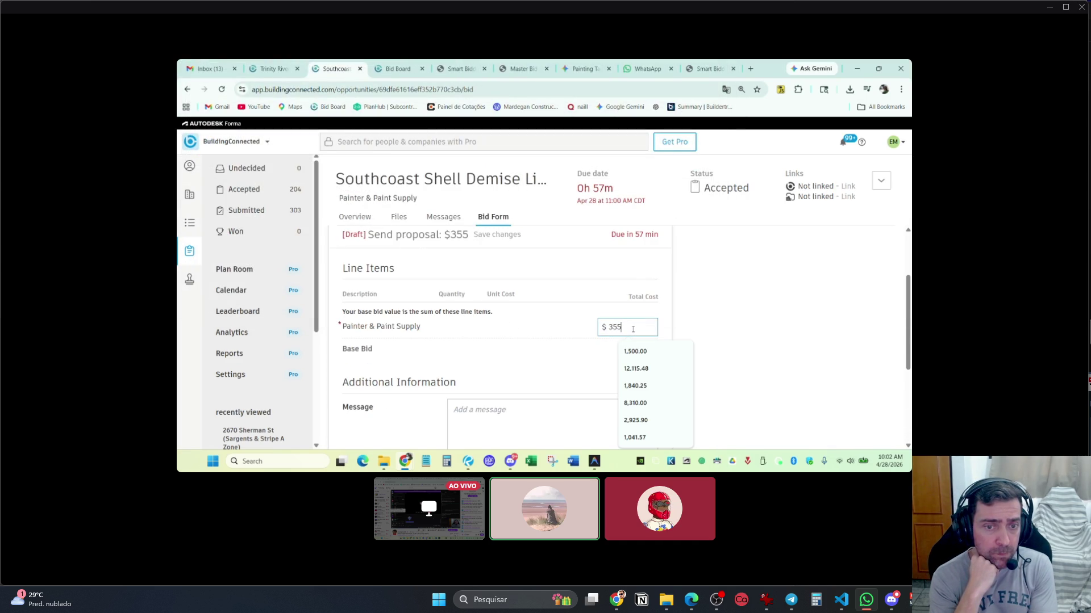
type("5.5")
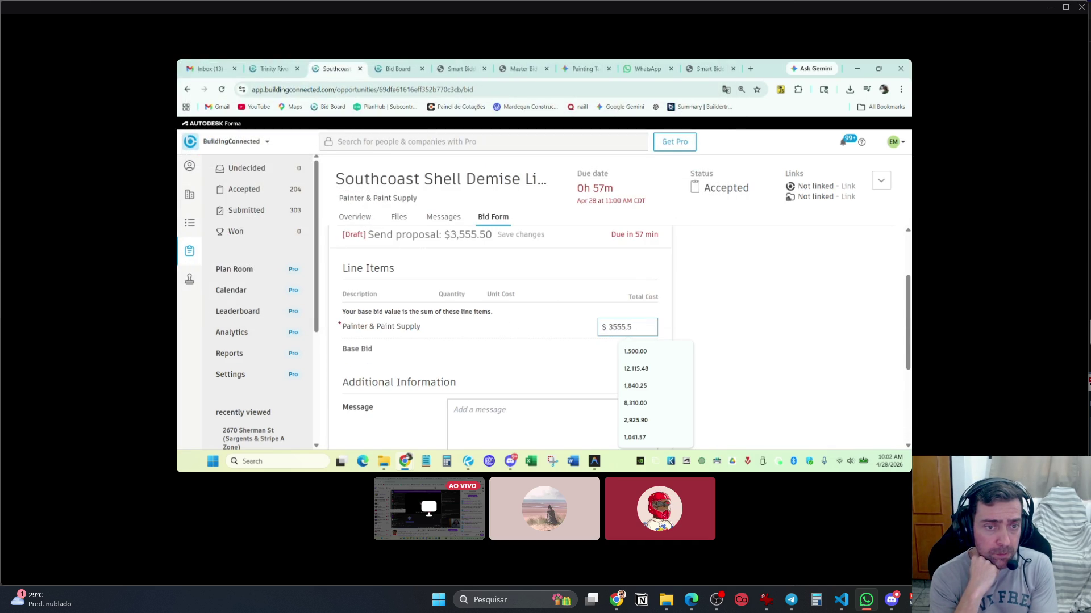
key("Tab")
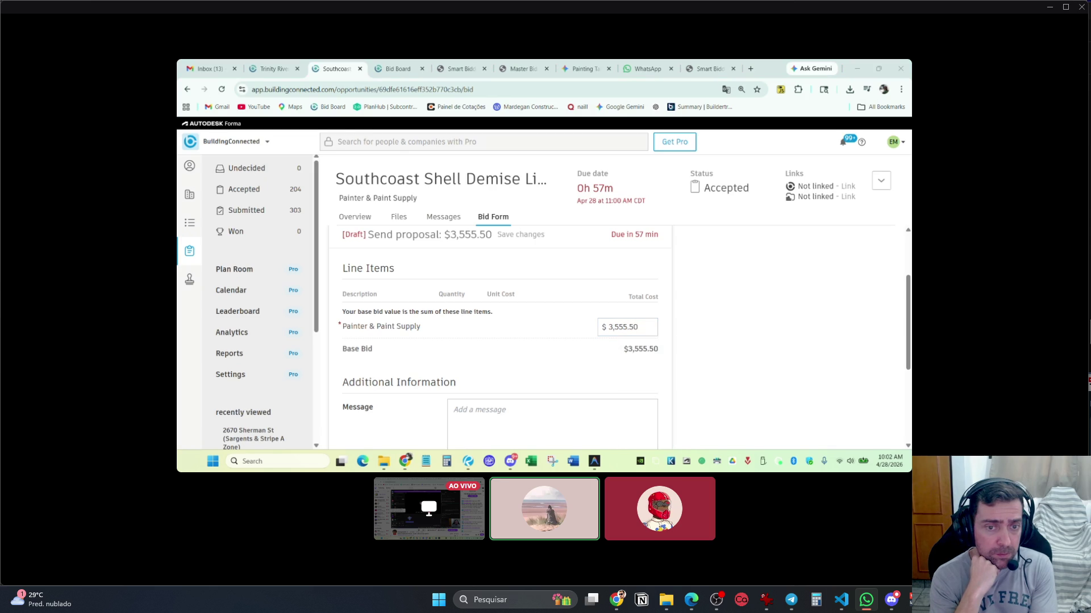
left_click(426, 461)
- Paste the 'Hi, In attach estimate for painting.' email from Cleaning.txt into the bid's Message field
left_click(267, 161)
left_click(280, 313)
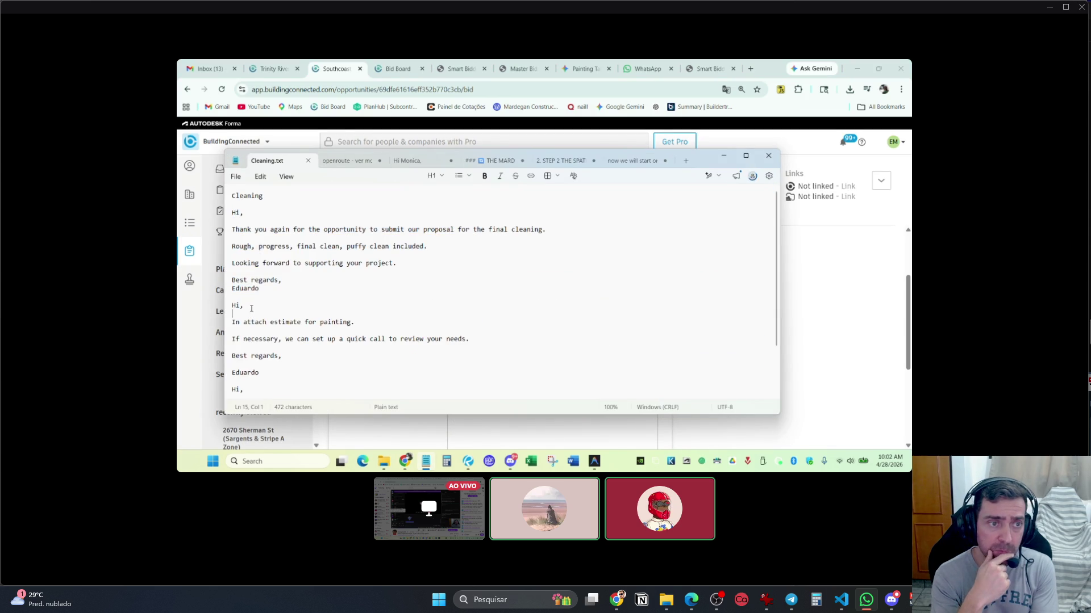
mouse_move(232, 305)
left_mouse_down()
mouse_move(304, 389)
mouse_move(304, 370)
left_mouse_up()
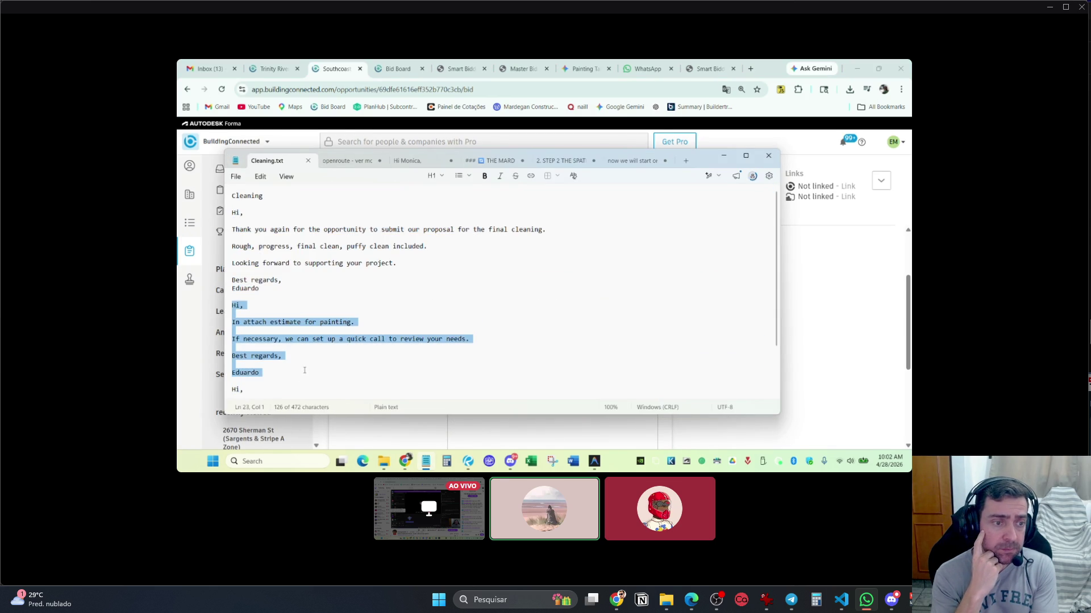
left_click(829, 287)
left_click(554, 425)
key("ctrl+v")
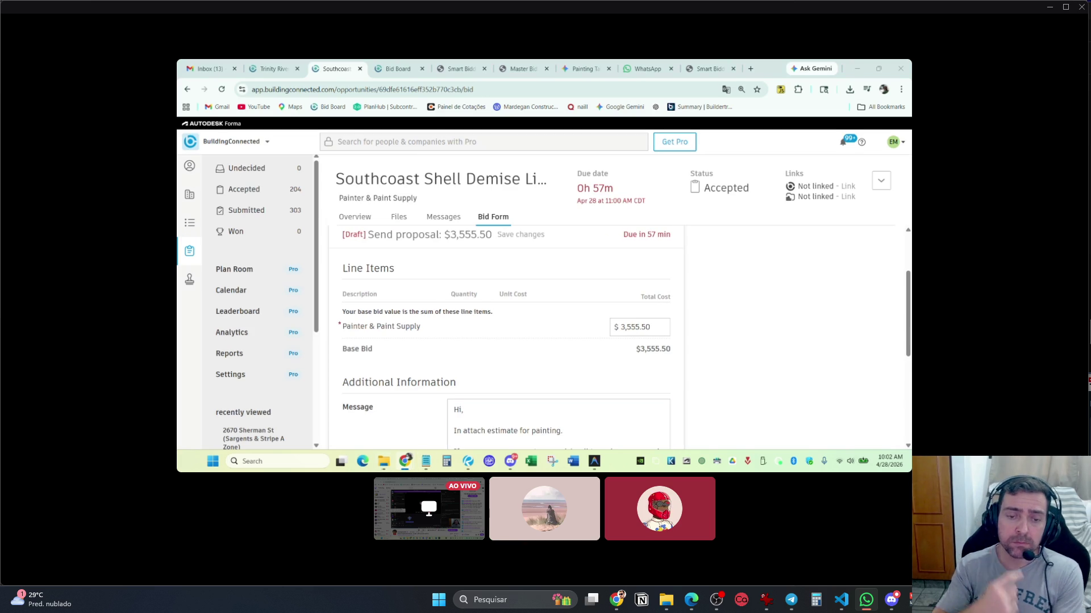
- Attach the PCA Industry Standards image and the Sherwin Williams painting document to the bid
mouse_move(819, 287)
left_mouse_down()
mouse_move(591, 377)
mouse_move(750, 343)
mouse_move(591, 398)
left_mouse_up()
scroll(705, 318, "down", 4)
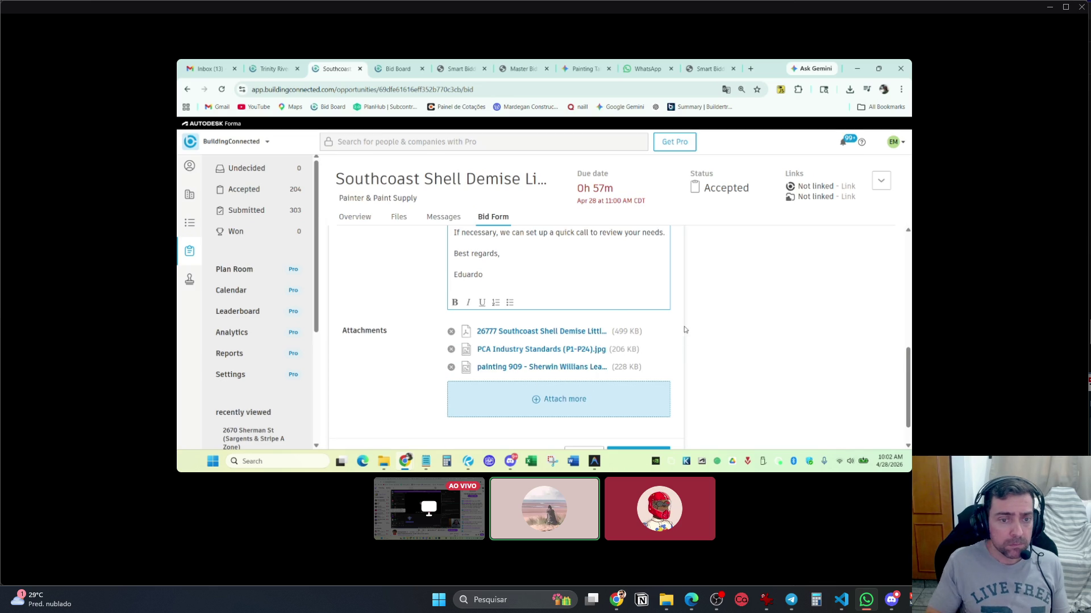
scroll(571, 285, "down", 2)
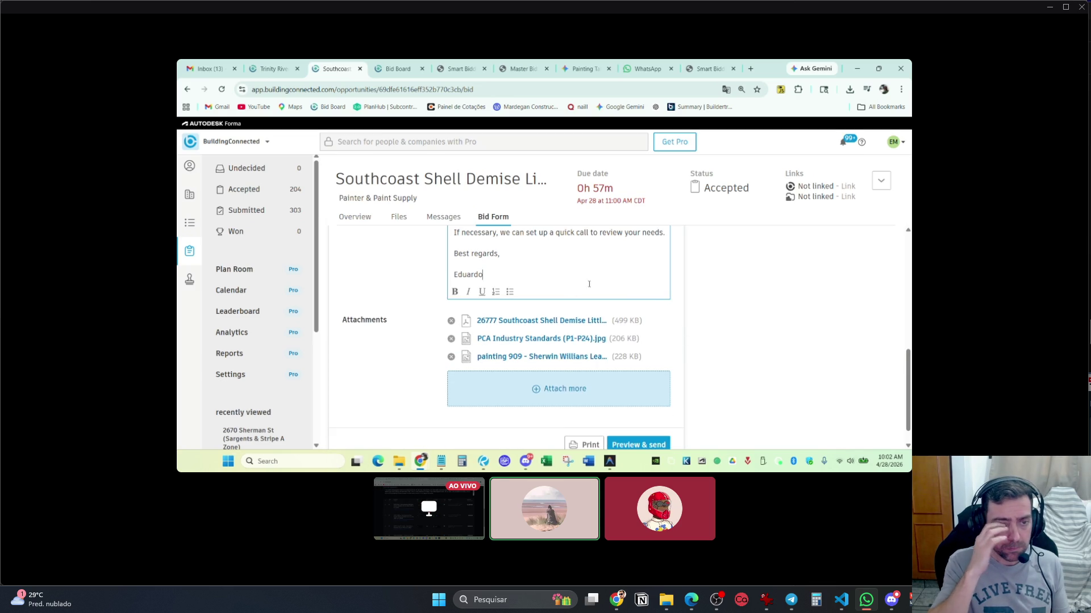
- Preview and submit the $3,555.50 painting proposal to MEC General Contractors
left_click(635, 417)
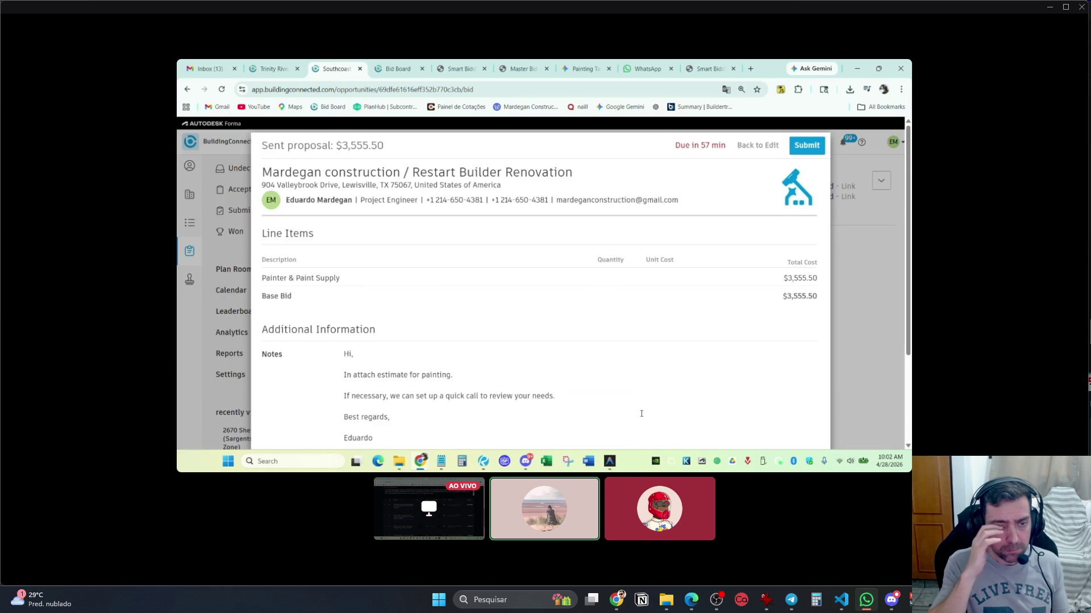
scroll(630, 397, "down", 3)
left_click(816, 429)
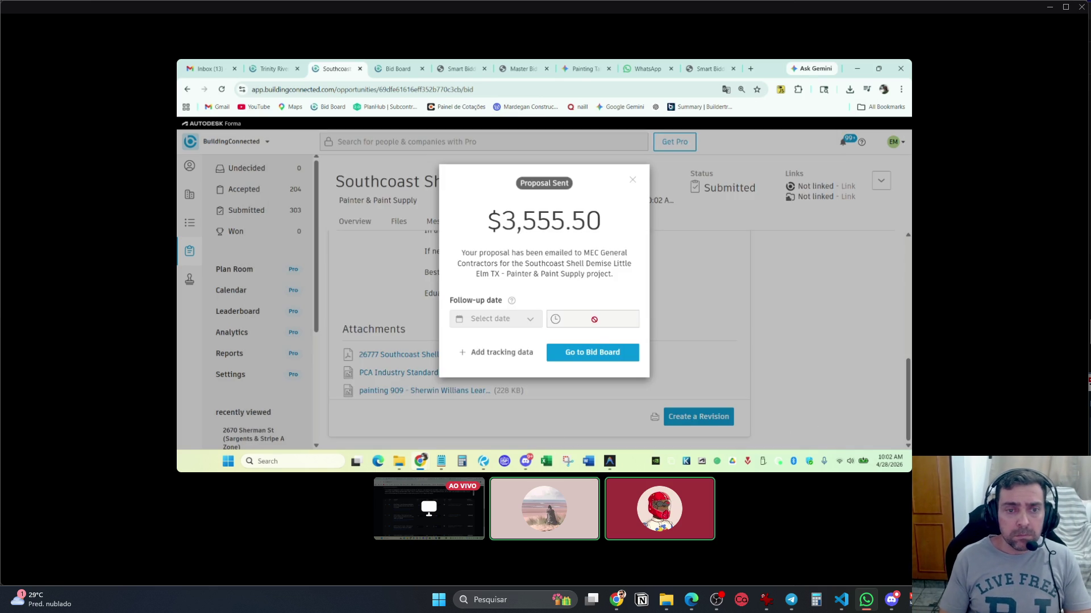
left_click(591, 352)
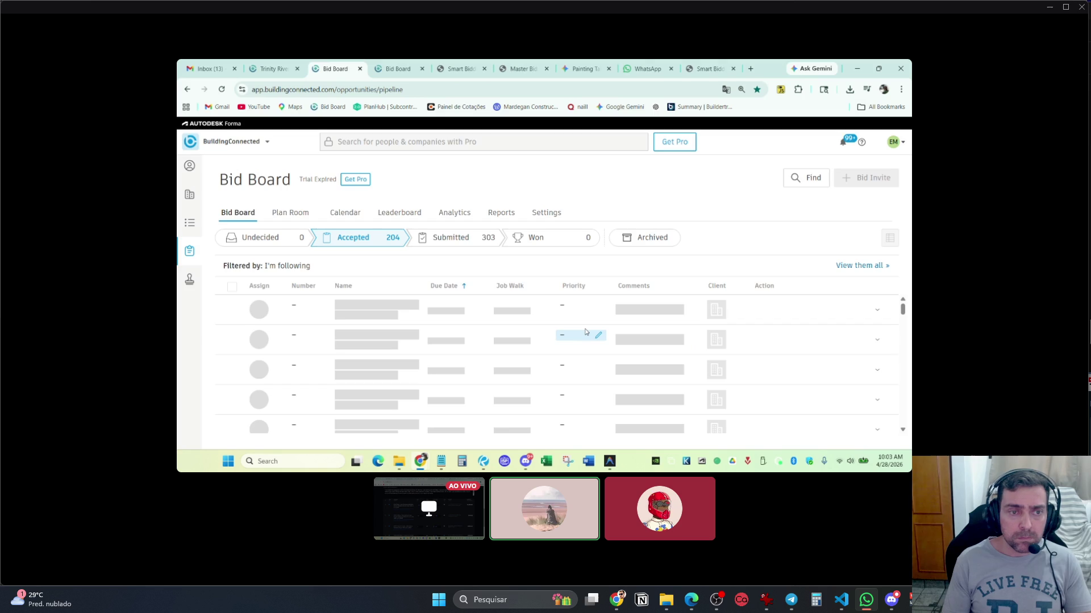
- Scroll the Bid Board, then bring forward the Antigravity editor showing smart_construction_estimator
scroll(455, 355, "down", 2)
scroll(441, 356, "down", 5)
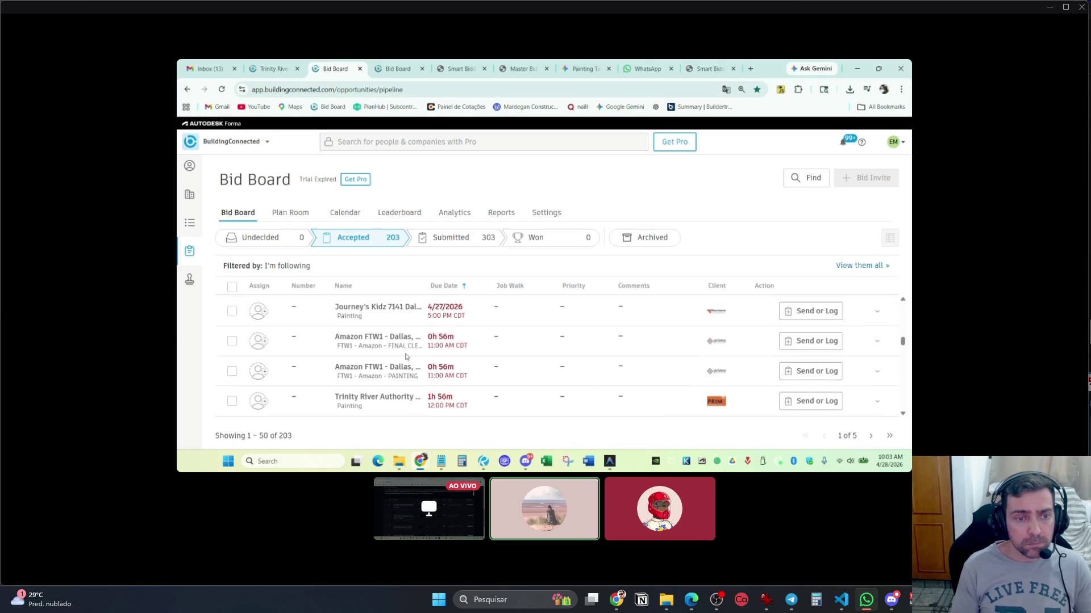
scroll(406, 356, "down", 2)
scroll(403, 359, "up", 3)
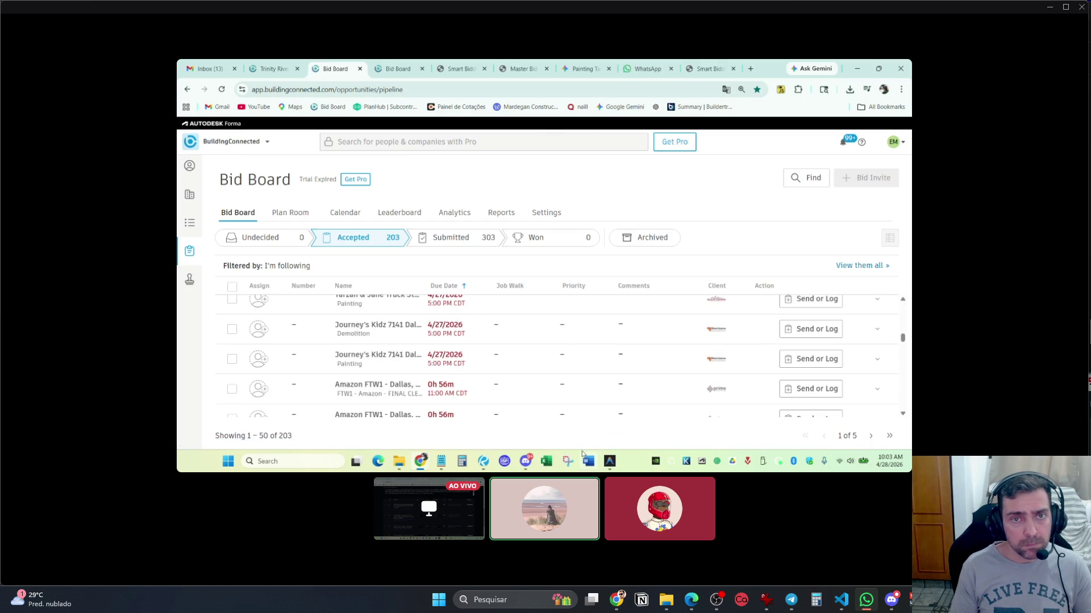
left_click(610, 462)
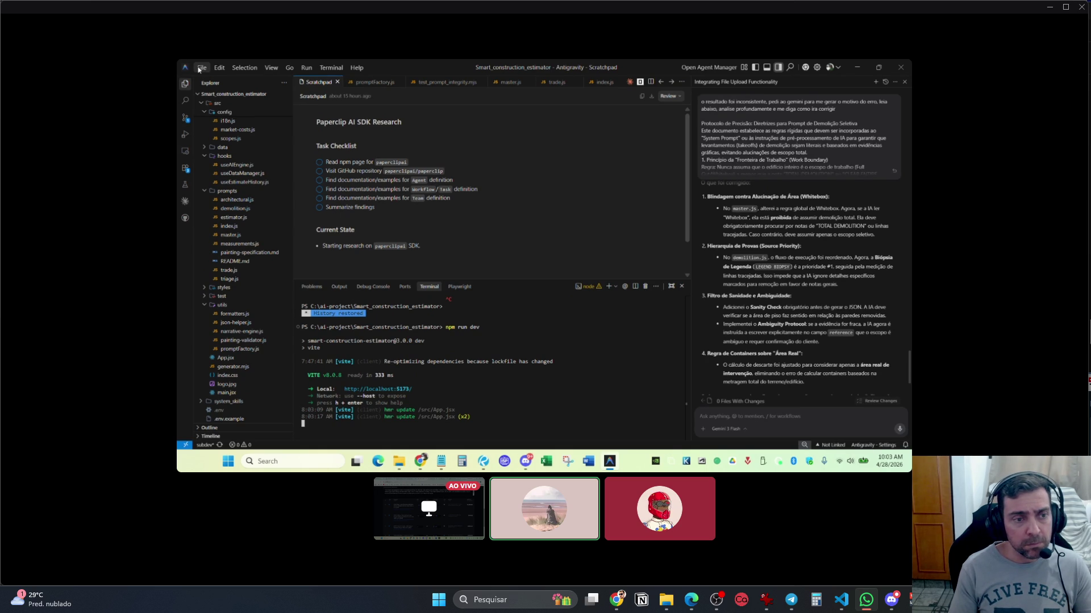
- Stop the estimator's Vite dev server and close its project window
left_click(199, 69)
left_click(504, 400)
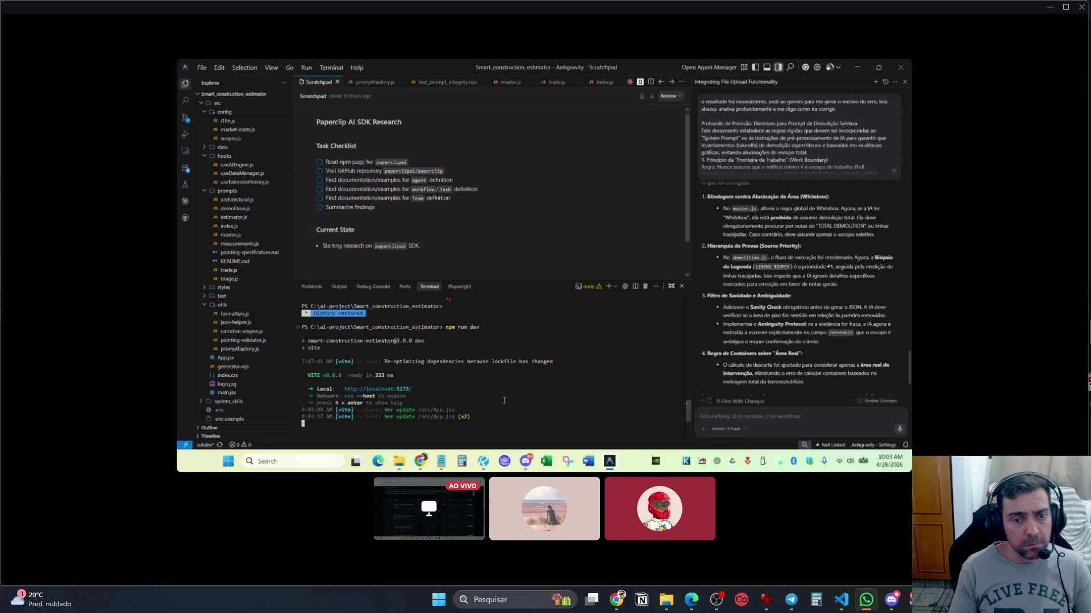
key("ctrl+c")
left_click(201, 68)
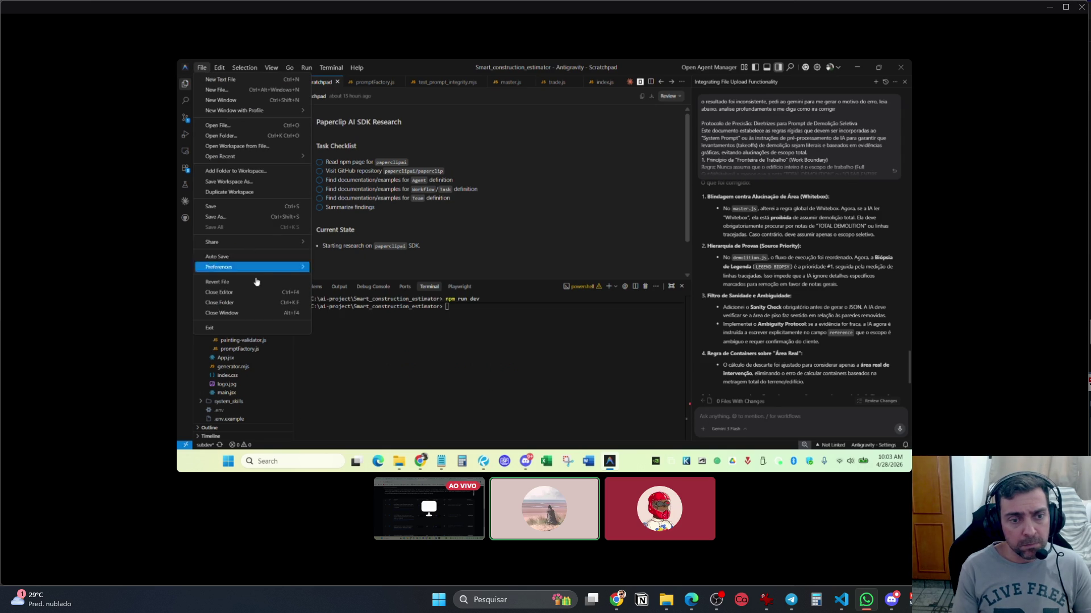
left_click(256, 312)
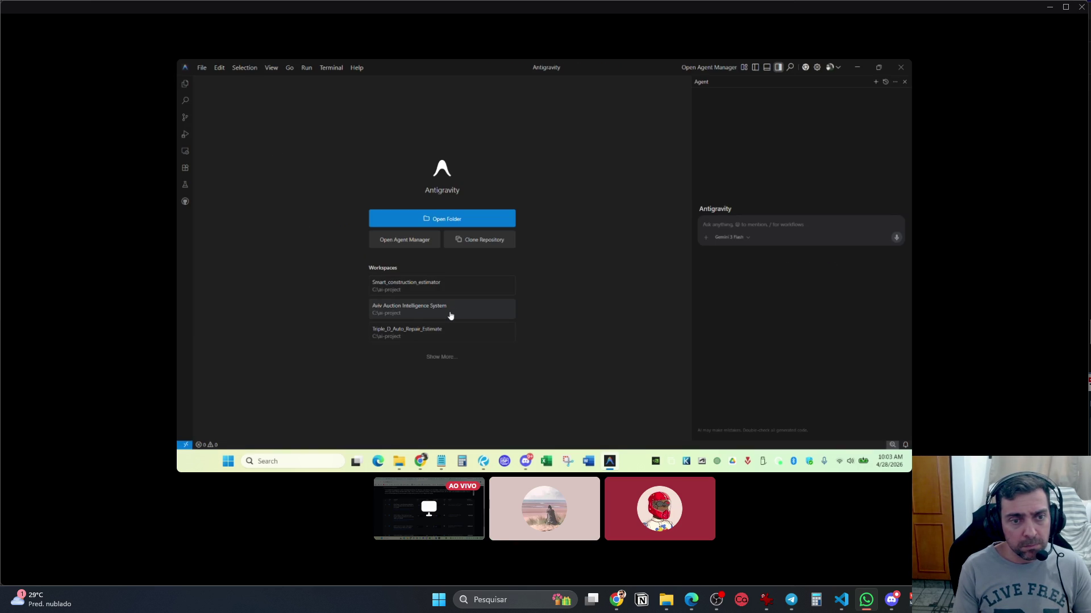
- Open the Aviv Auction Intelligence System workspace and start its dev server in the terminal
left_click(448, 315)
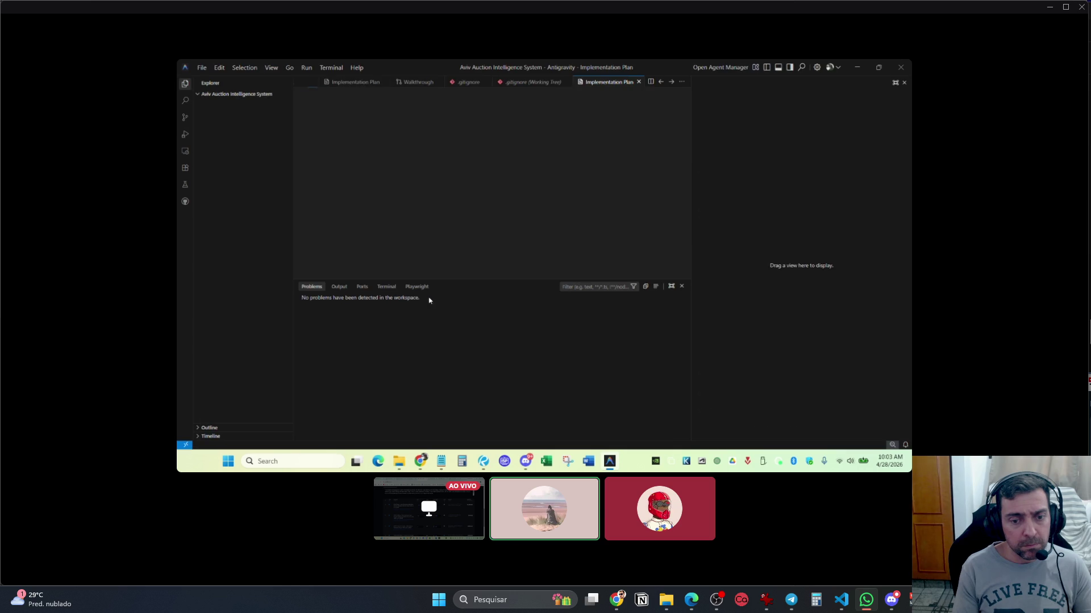
left_click(476, 335)
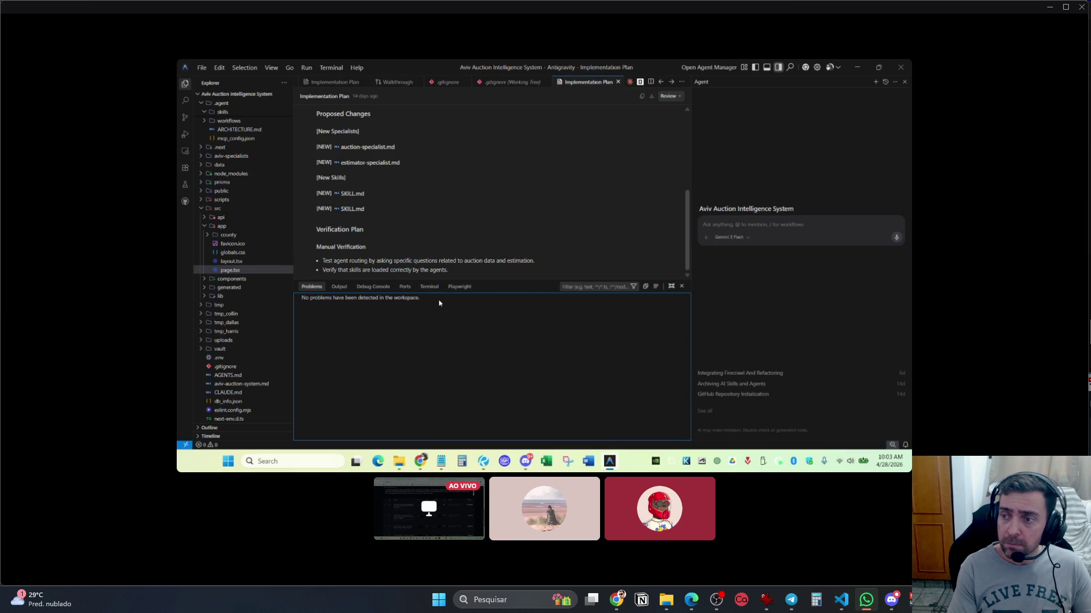
left_click(429, 287)
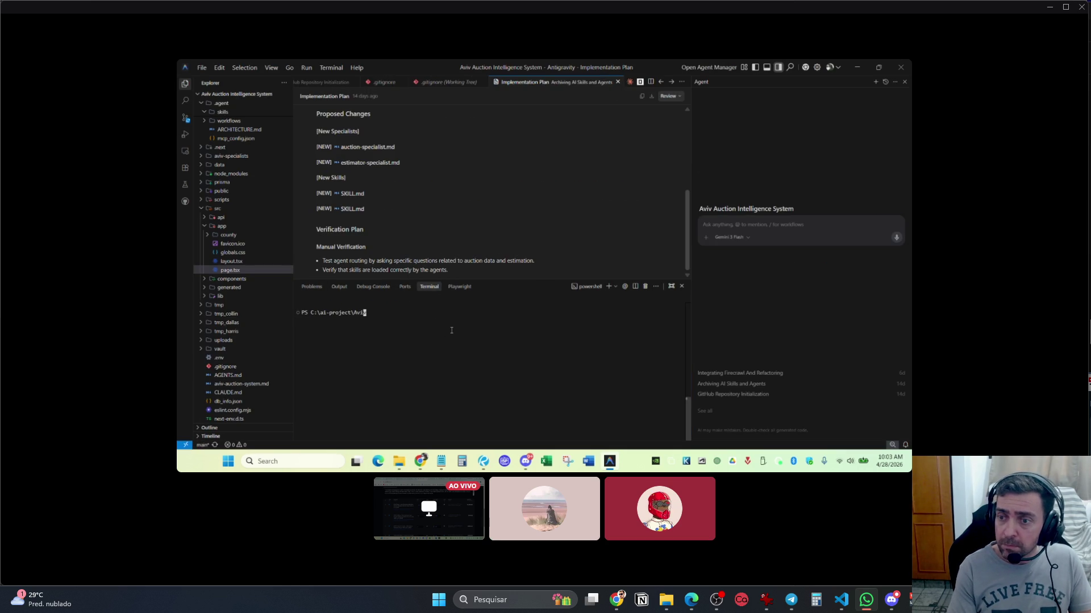
type("npm run dev")
key("Return")
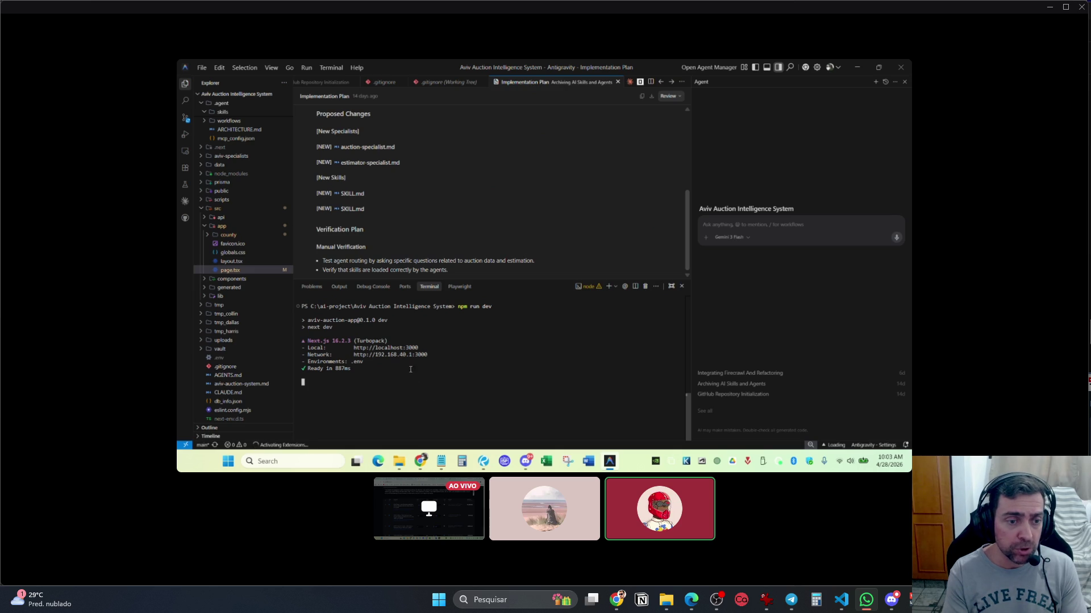
- Open localhost:3000, close three old duplicate app tabs, and switch to the Trinity River bid
left_click(389, 347, "ctrl")
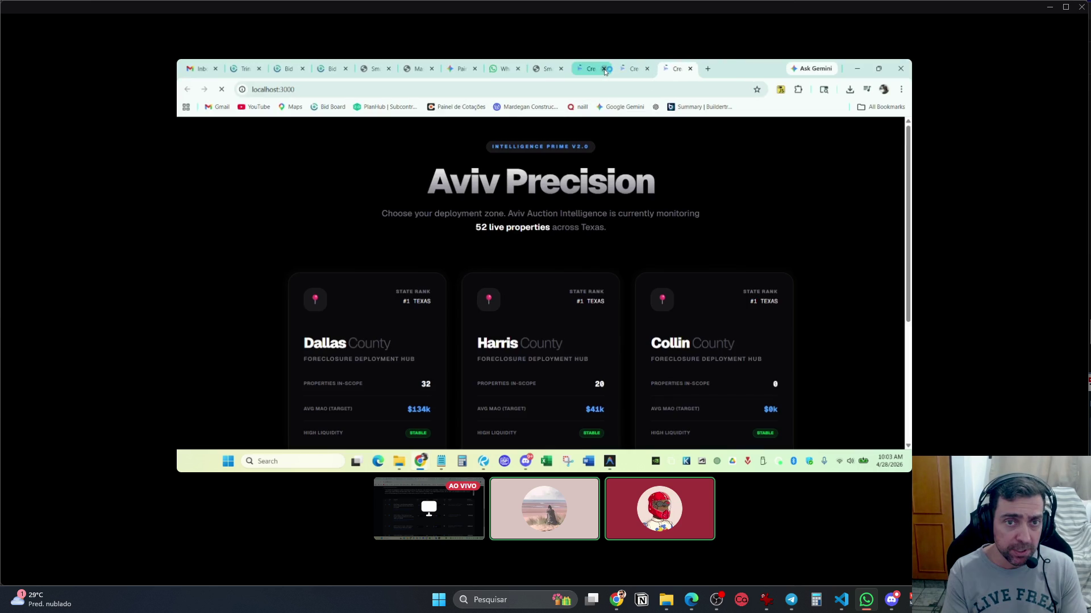
left_click(603, 69)
left_click(604, 70)
left_click(604, 69)
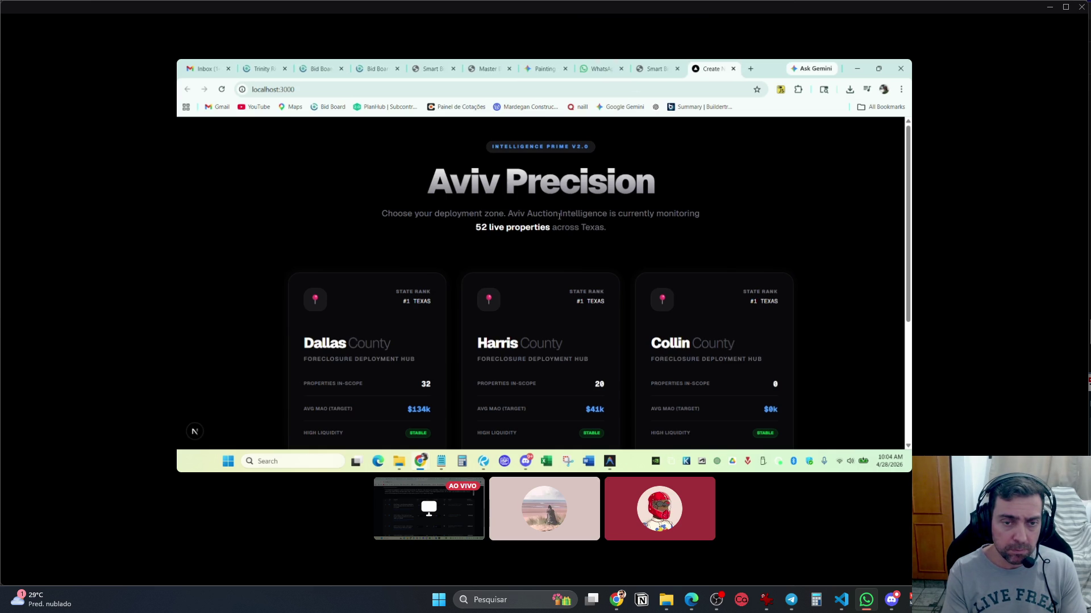
scroll(556, 215, "down", 1)
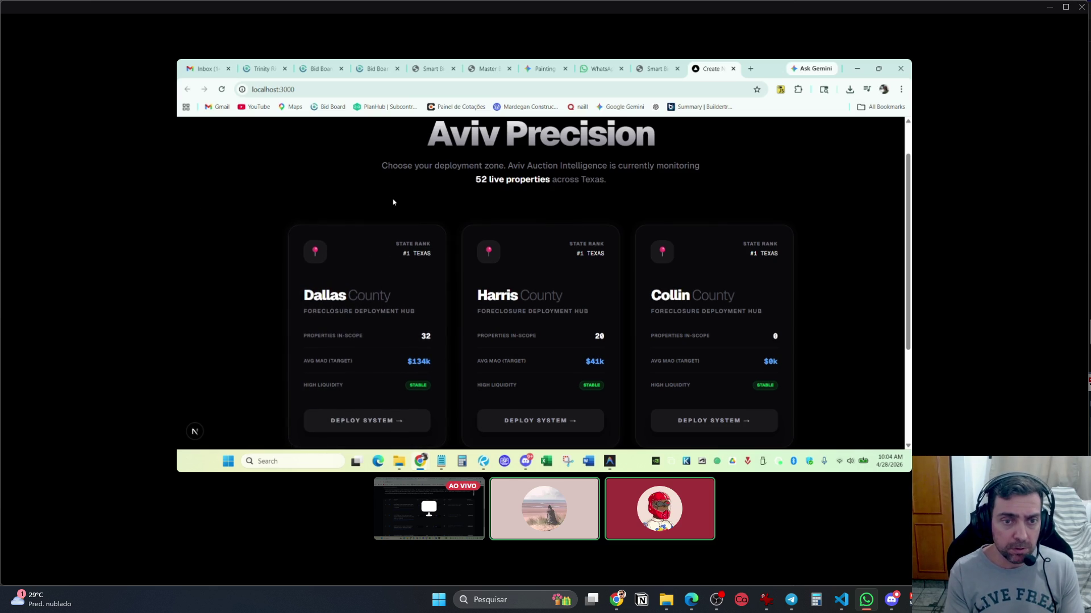
key("ctrl+2")
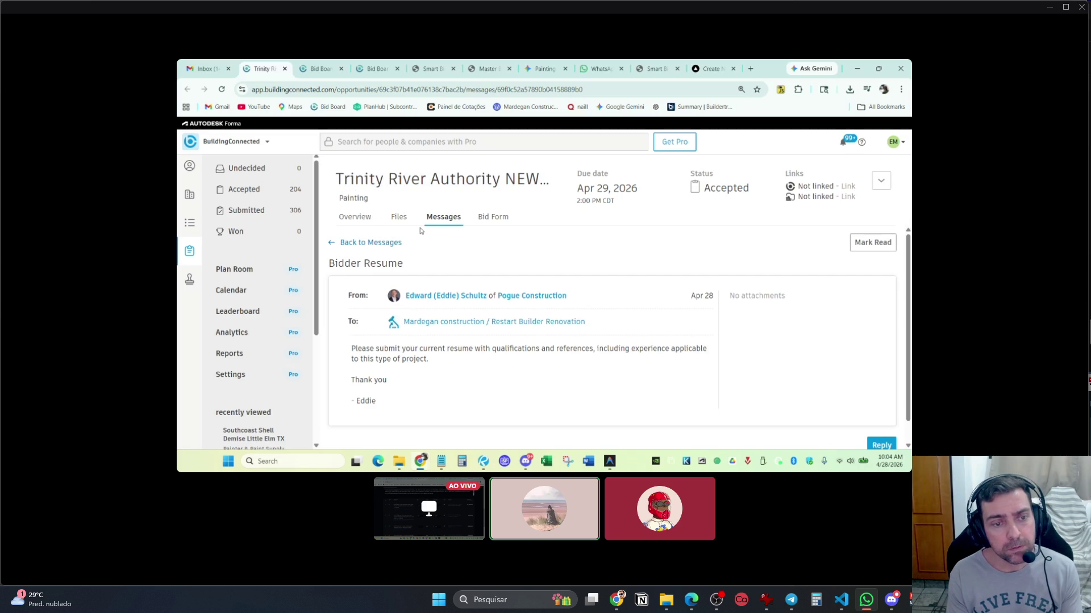
- Browse the Accepted bids list on the Bid Board, then switch to the Aviv Precision tab
left_click(248, 192)
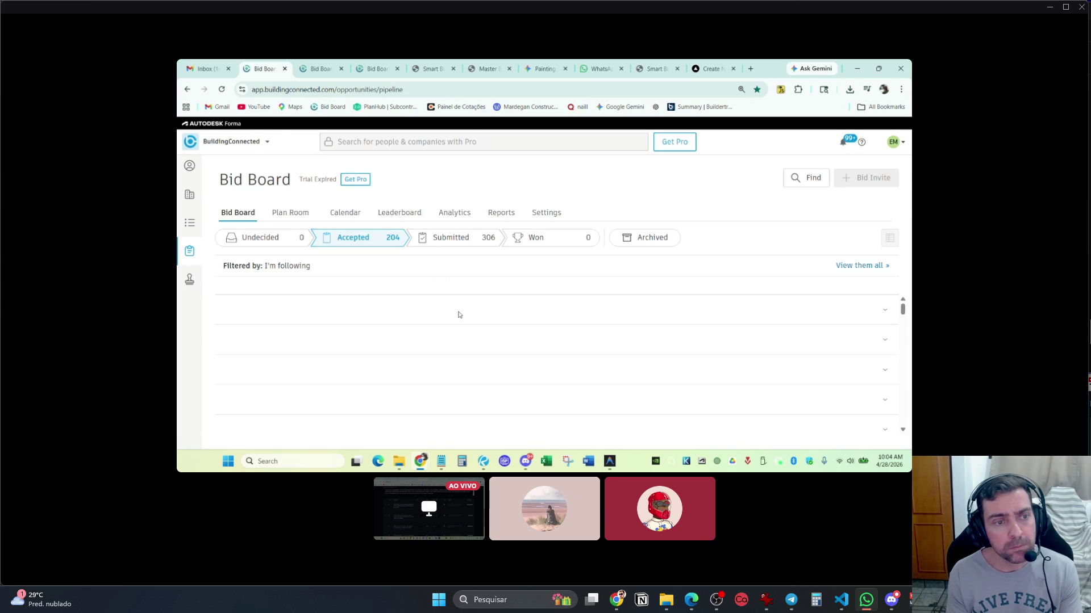
scroll(388, 311, "down", 1)
scroll(387, 318, "up", 1)
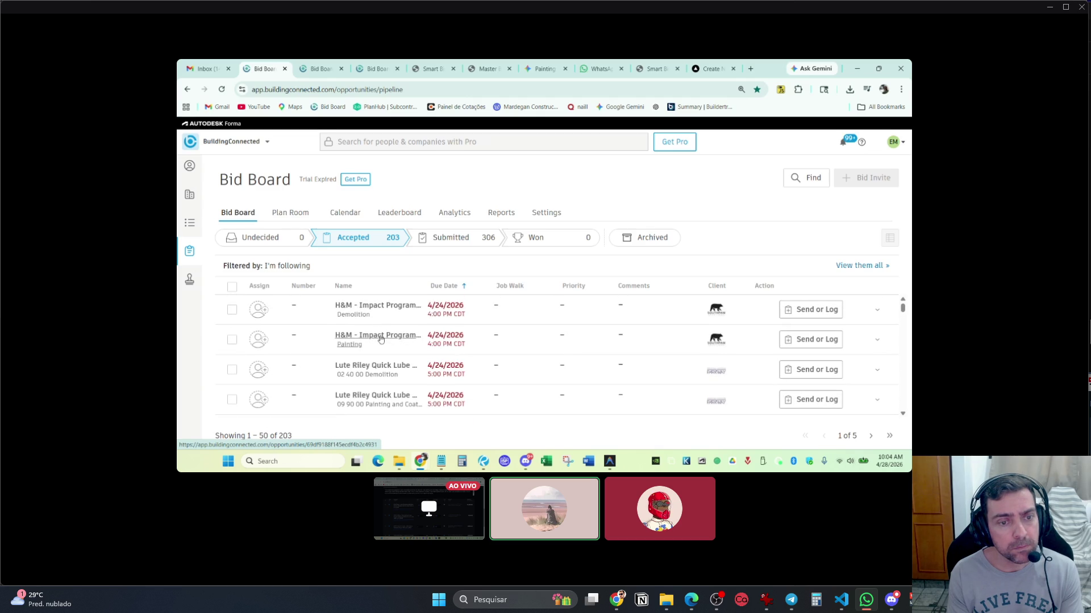
scroll(370, 330, "down", 3)
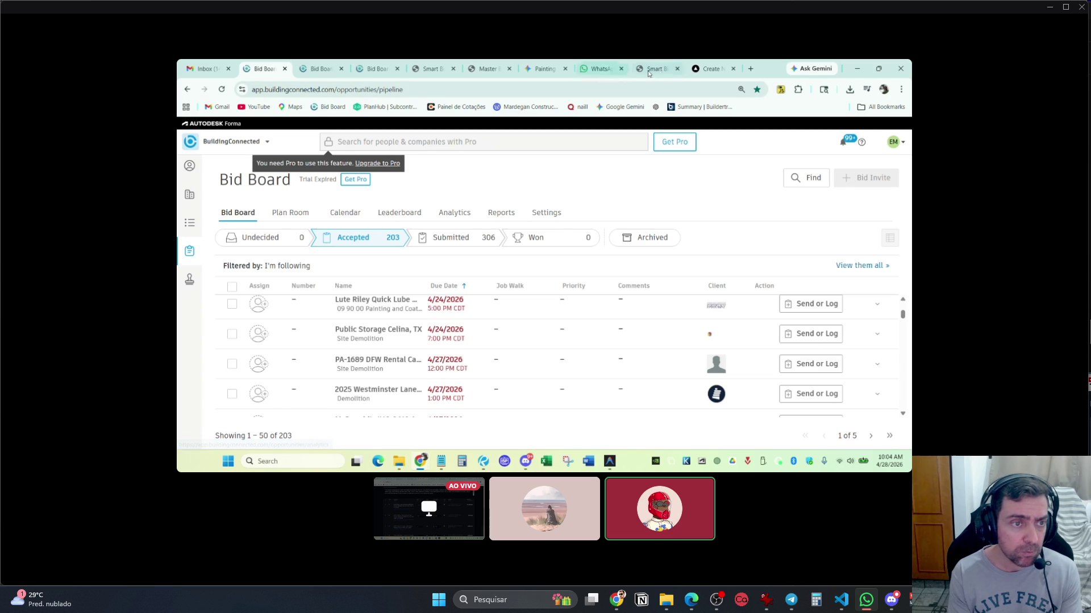
left_click(710, 69)
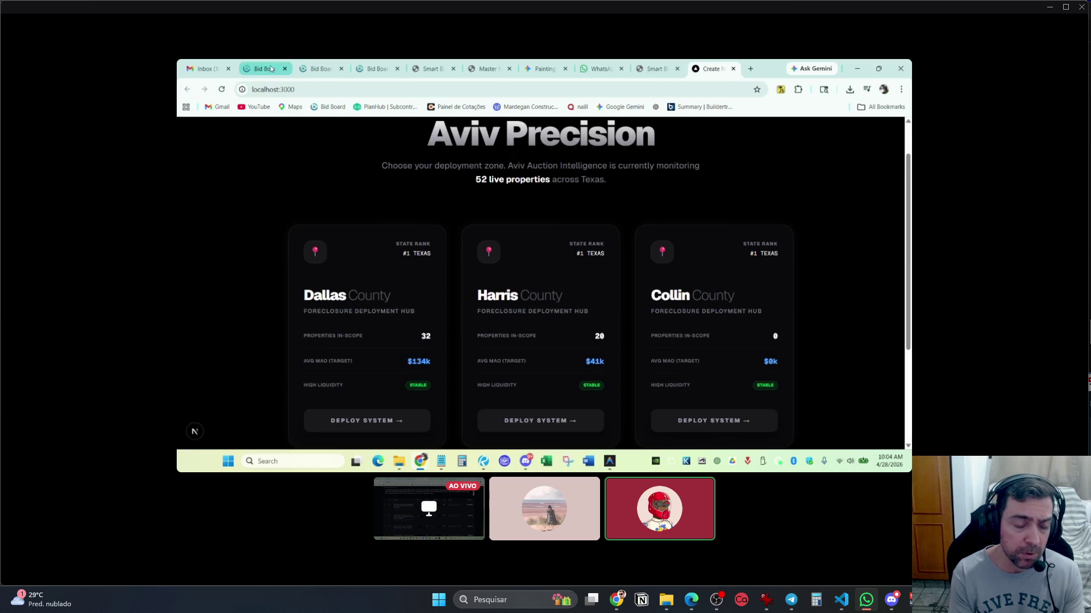
- Switch to the BuildingConnected Bid Board tab and scroll its accepted list to the top
left_click(268, 68)
scroll(457, 281, "up", 2)
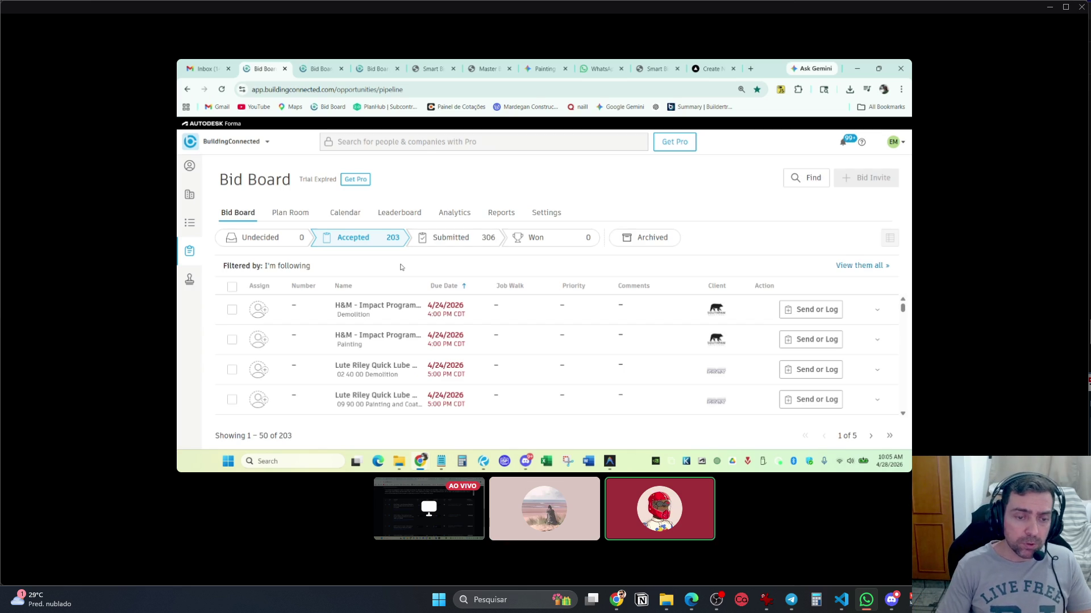
- Switch back to the Aviv Precision tab showing BuildingConnected's Bid Board of 203 opportunities
left_click(716, 66)
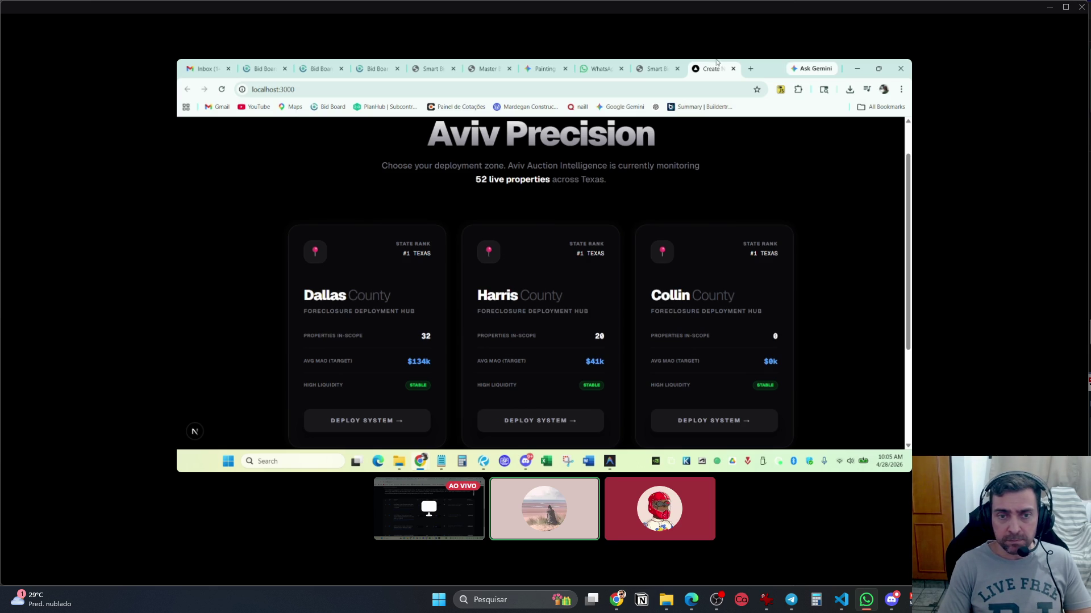
- Google 'quantas cidades tem na grande rio' (22 municipalities), close the results, and open a blank tab
left_click(750, 68)
left_click(538, 254)
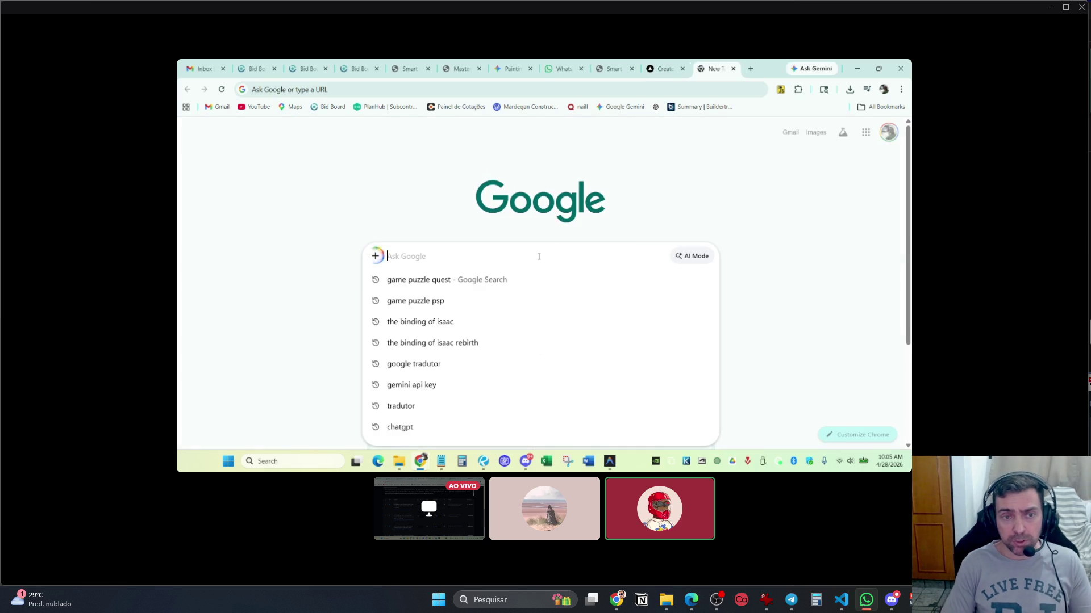
type("quantas cidad")
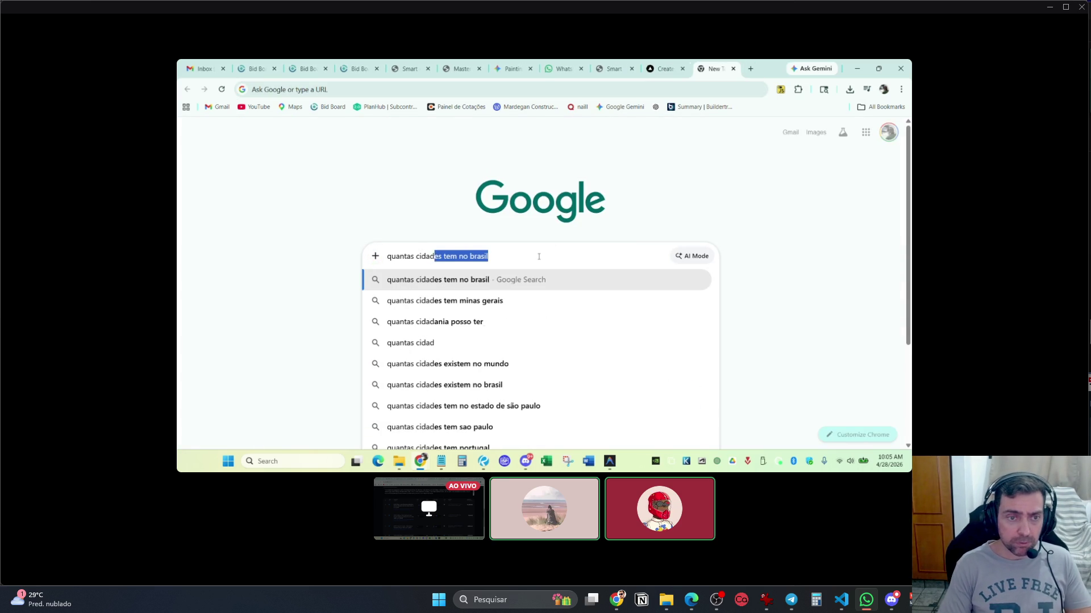
type("es tem na gr")
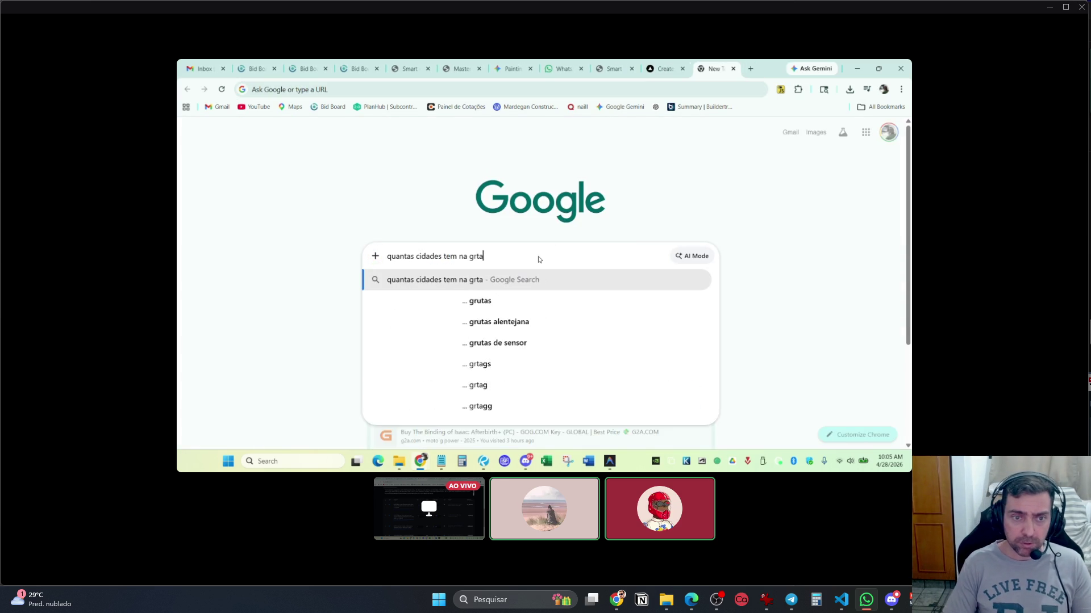
type("ande rio")
key("Return")
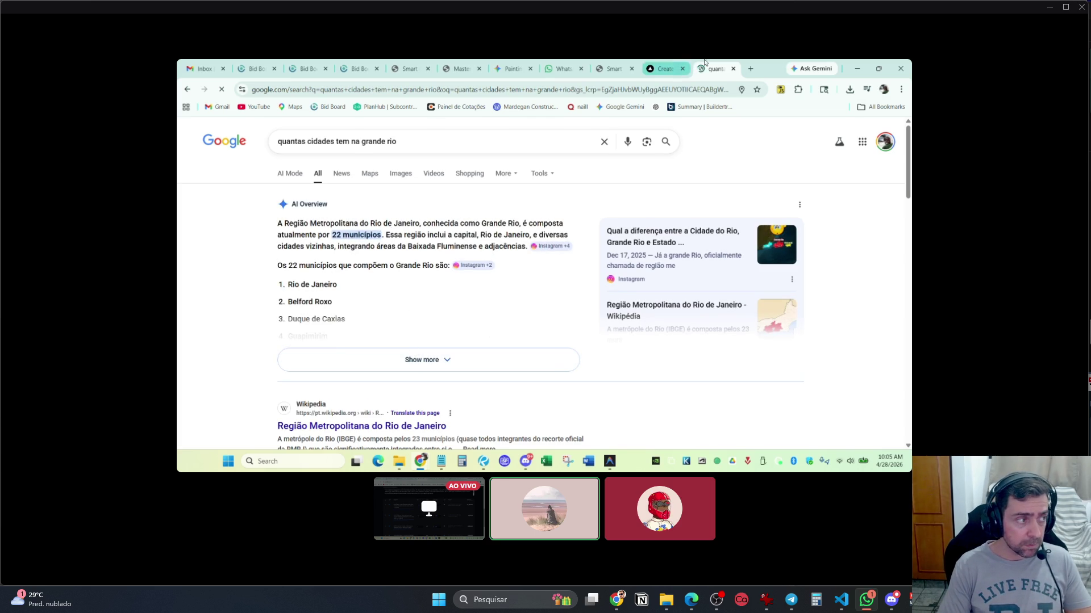
left_click(732, 69)
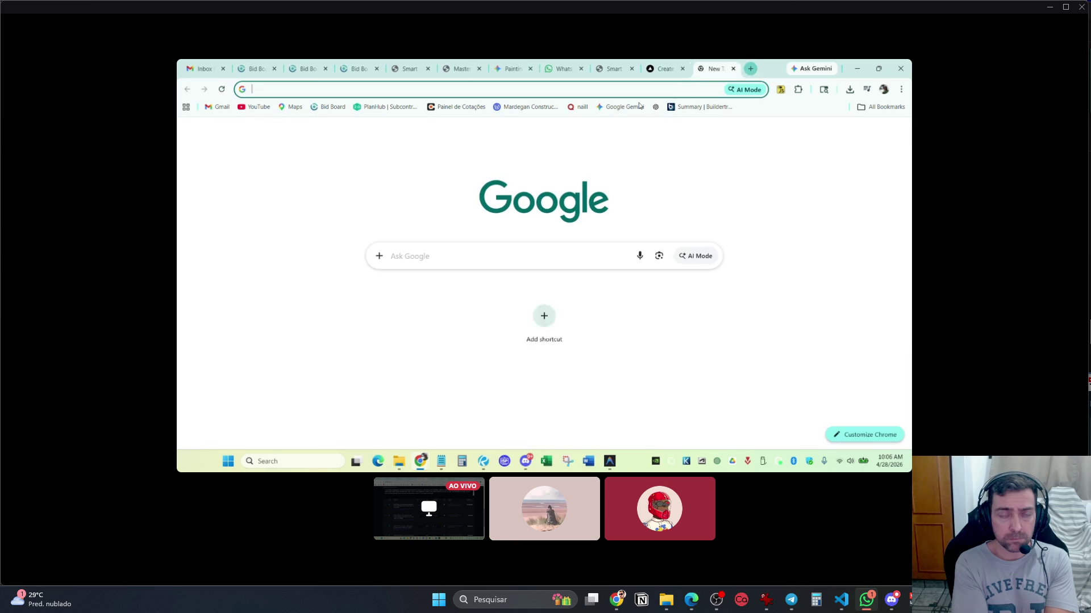
left_click(750, 68)
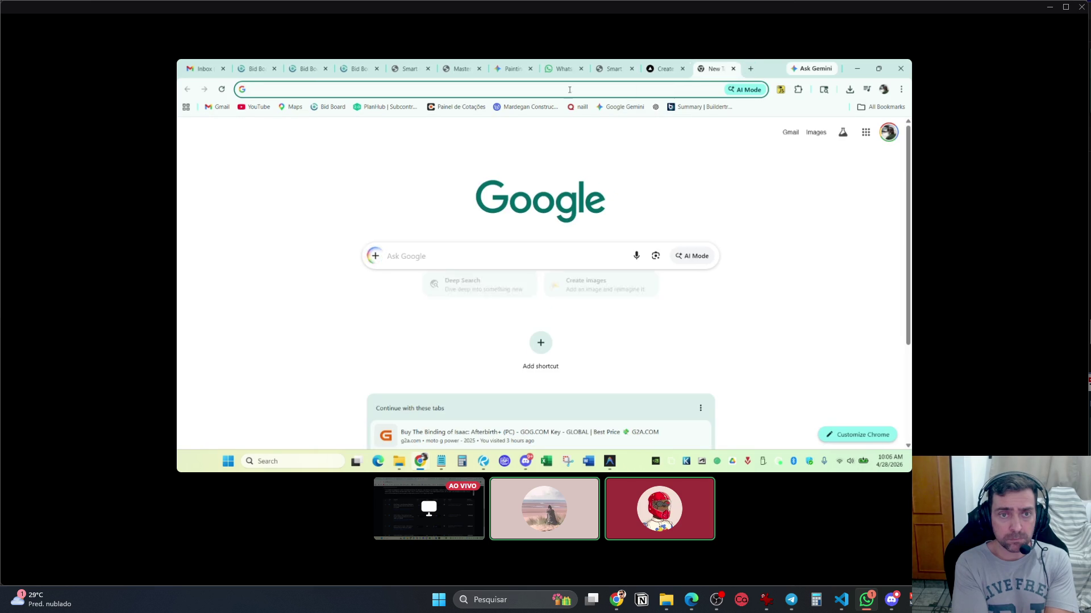
- Open Google Maps and pan the Dallas–Fort Worth satellite view northwest
left_click(295, 106)
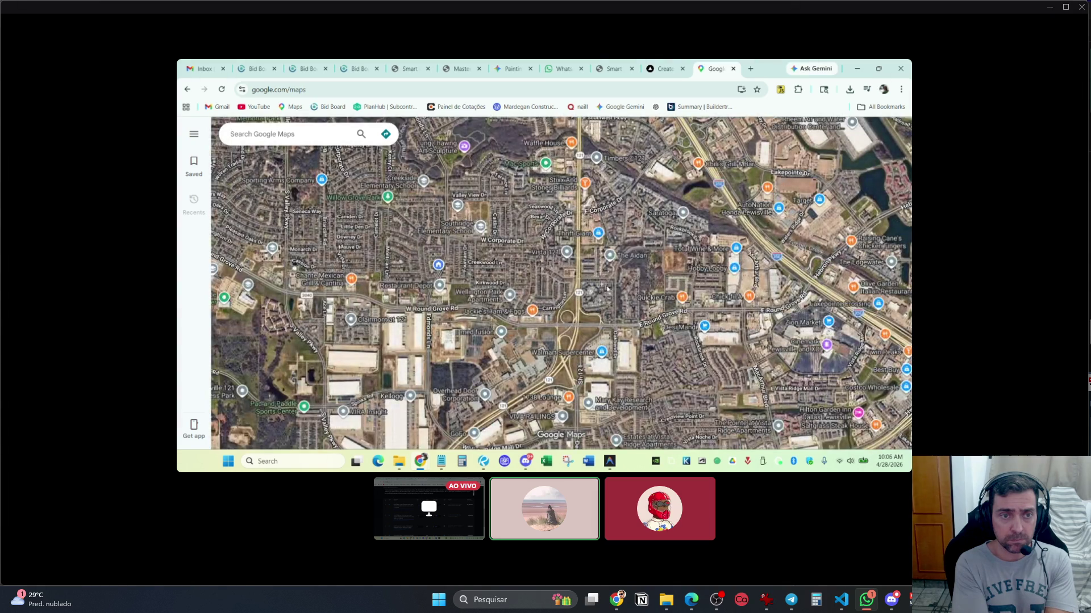
scroll(586, 322, "up", 2)
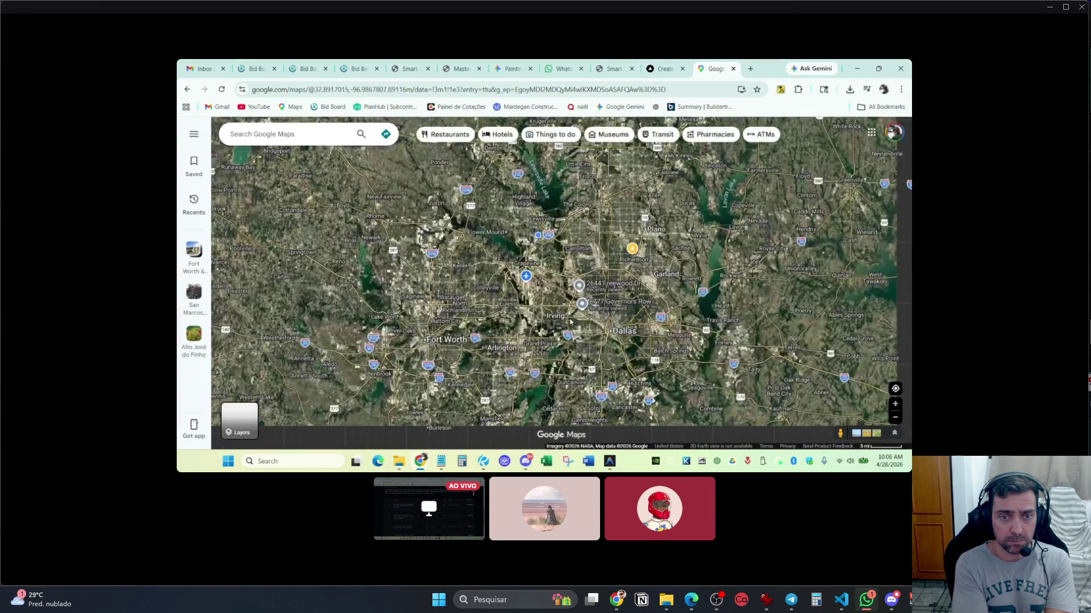
scroll(573, 322, "up", 1)
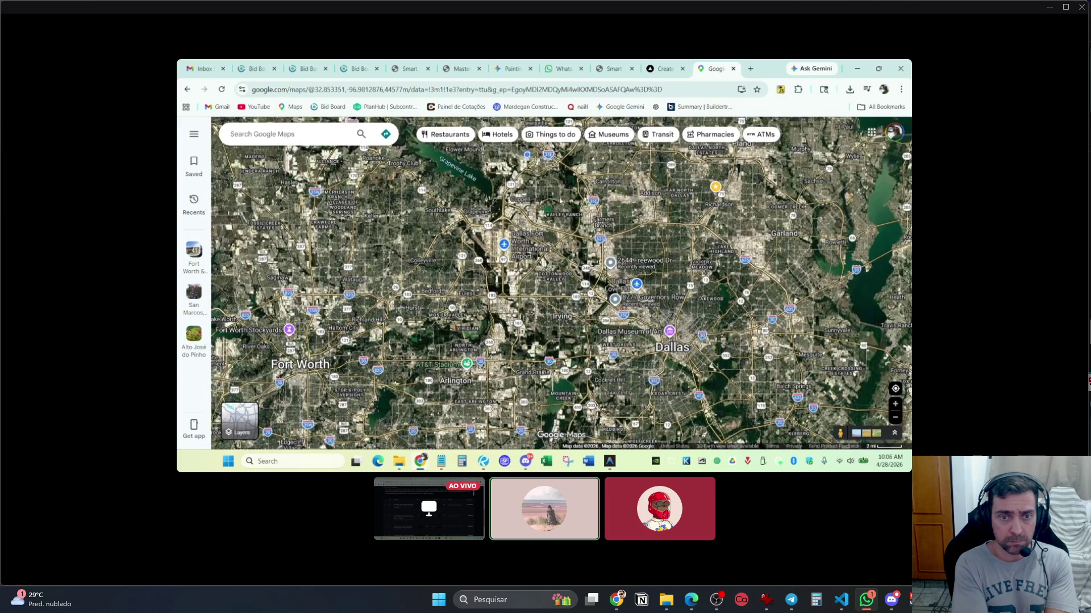
left_click_drag(537, 196, 513, 253)
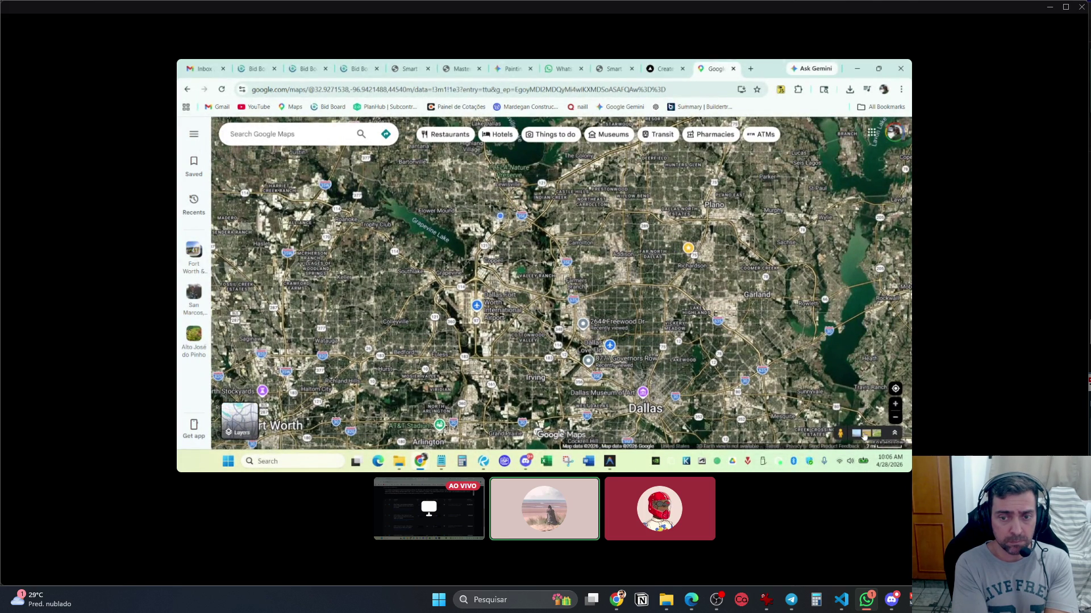
scroll(472, 231, "down", 2)
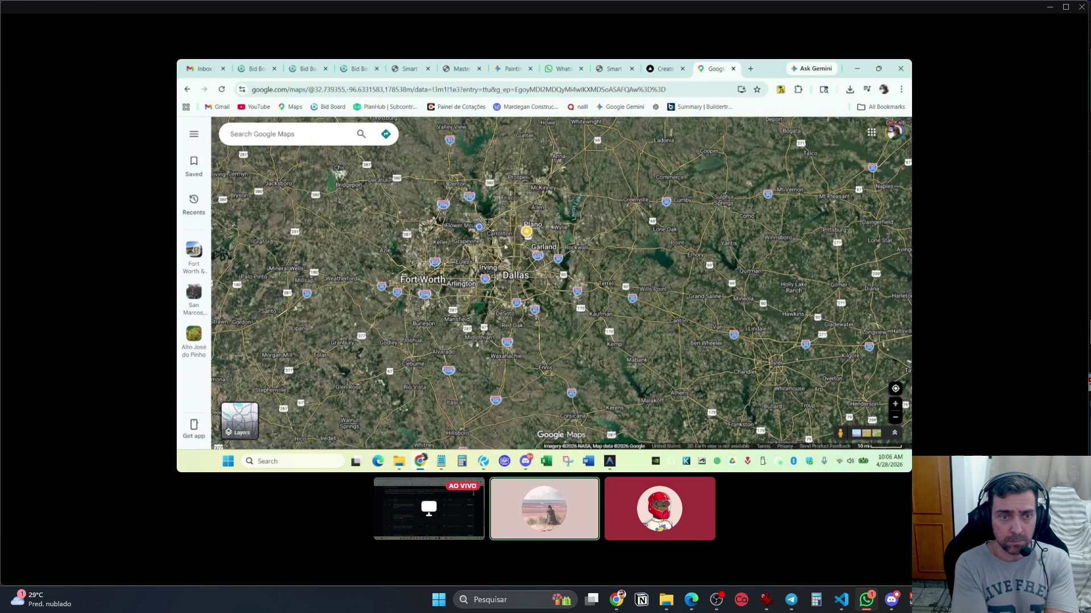
left_click_drag(442, 182, 493, 212)
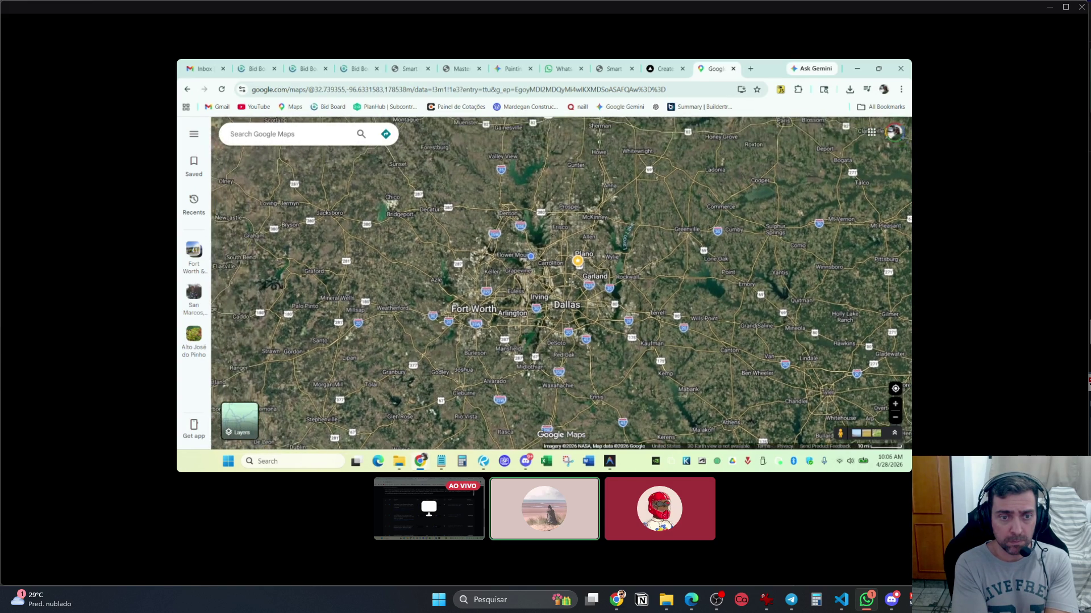
mouse_move(506, 217)
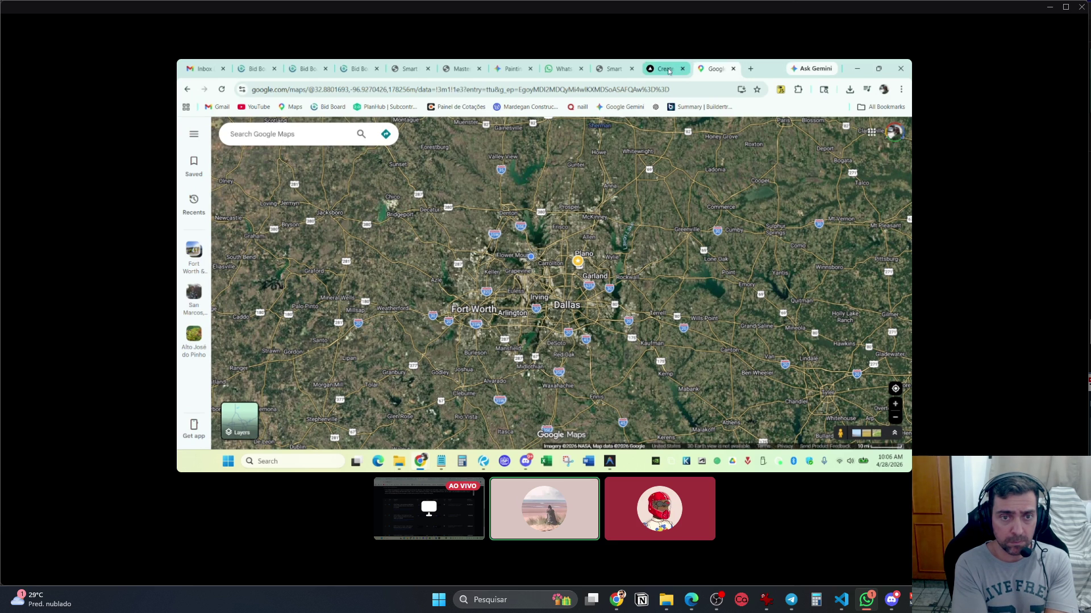
- Check the Aviv Precision tab, return to the map, then close Google Maps
left_click(668, 70)
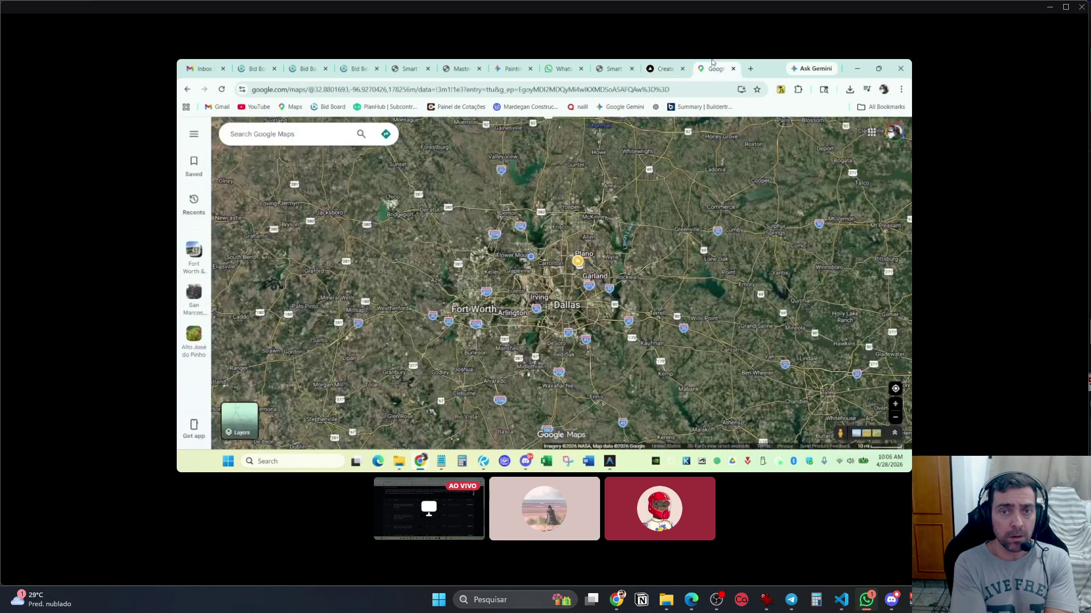
left_click(714, 69)
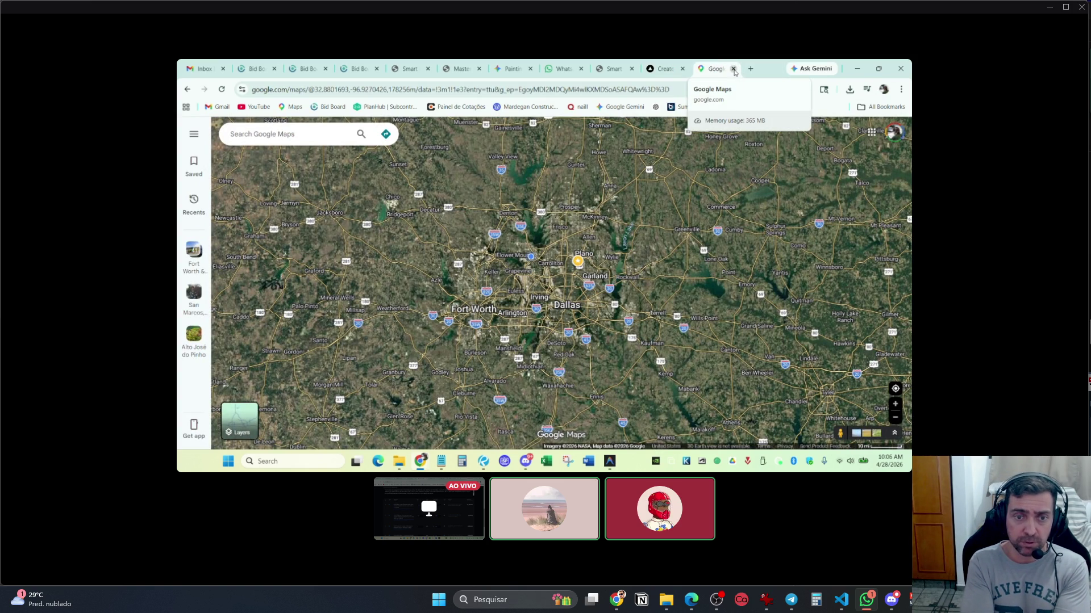
left_click(733, 68)
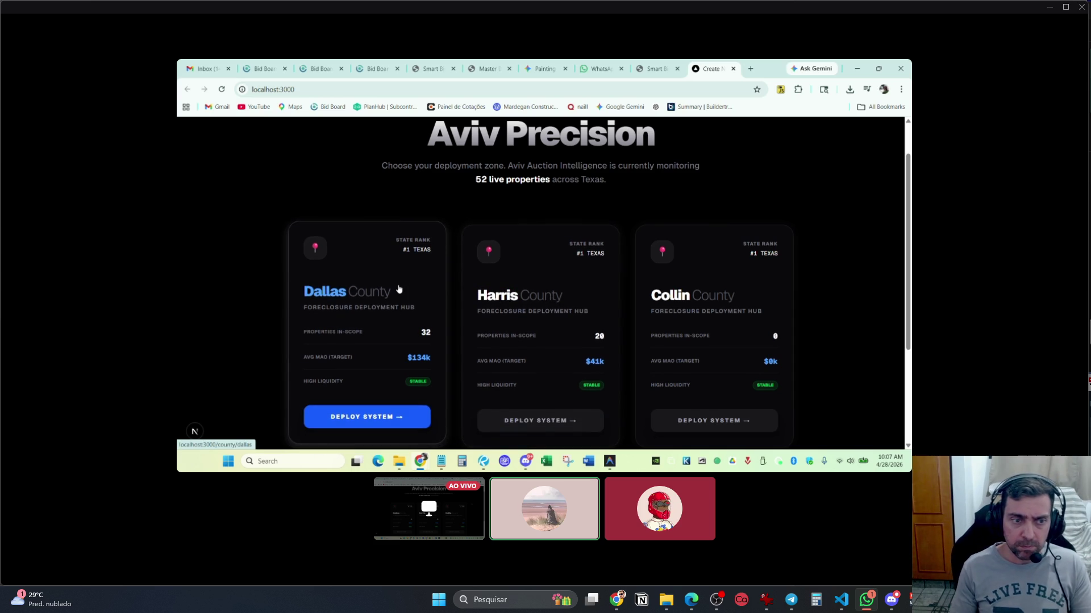
- Scroll to the county cards and open the Dallas County deployment hub
scroll(395, 287, "down", 2)
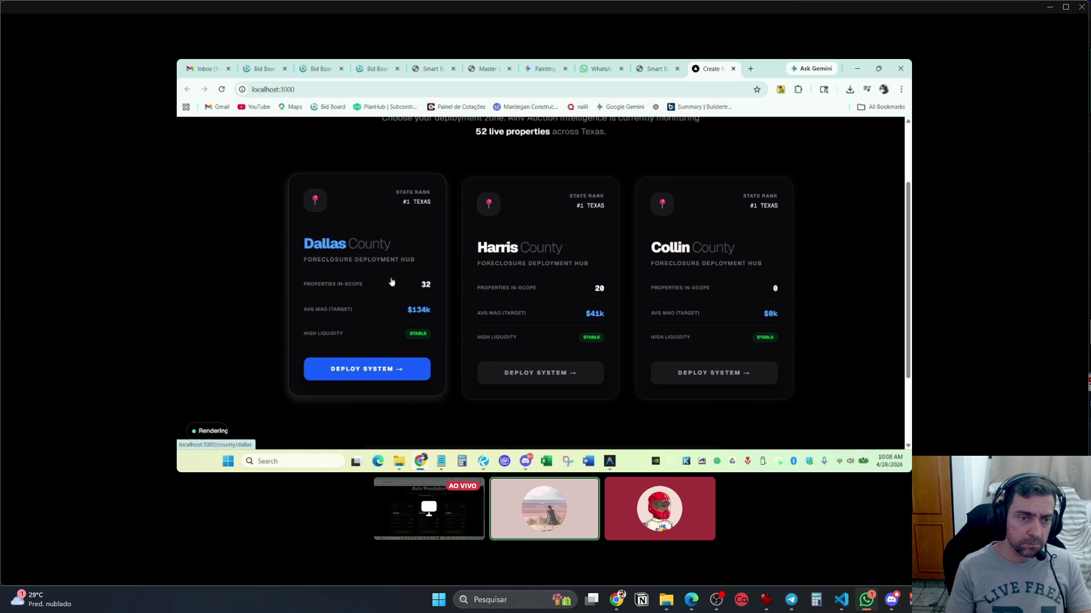
left_click(378, 376)
- Expand property TX-24-01394 to see its $254,088 ARV and $84,696 projected net profit
scroll(398, 341, "down", 2)
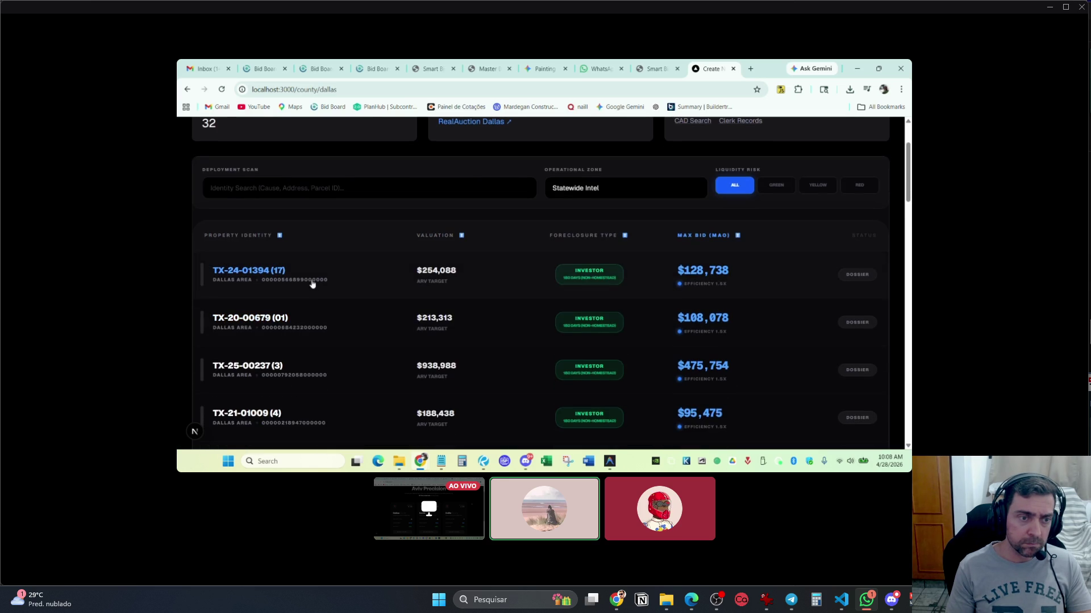
left_click(312, 281)
scroll(423, 307, "down", 1)
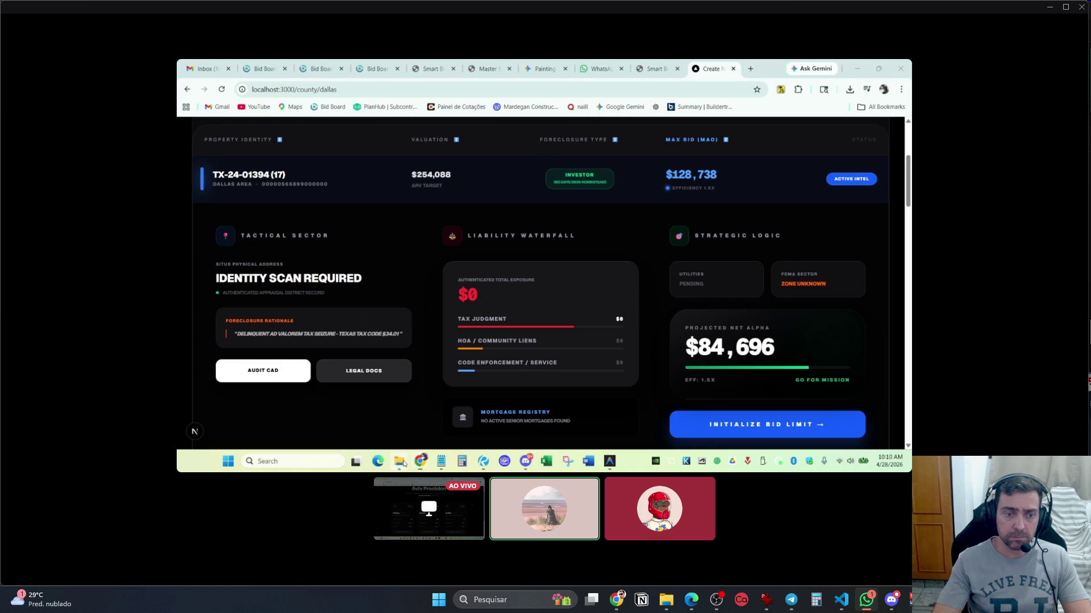
mouse_move(399, 461)
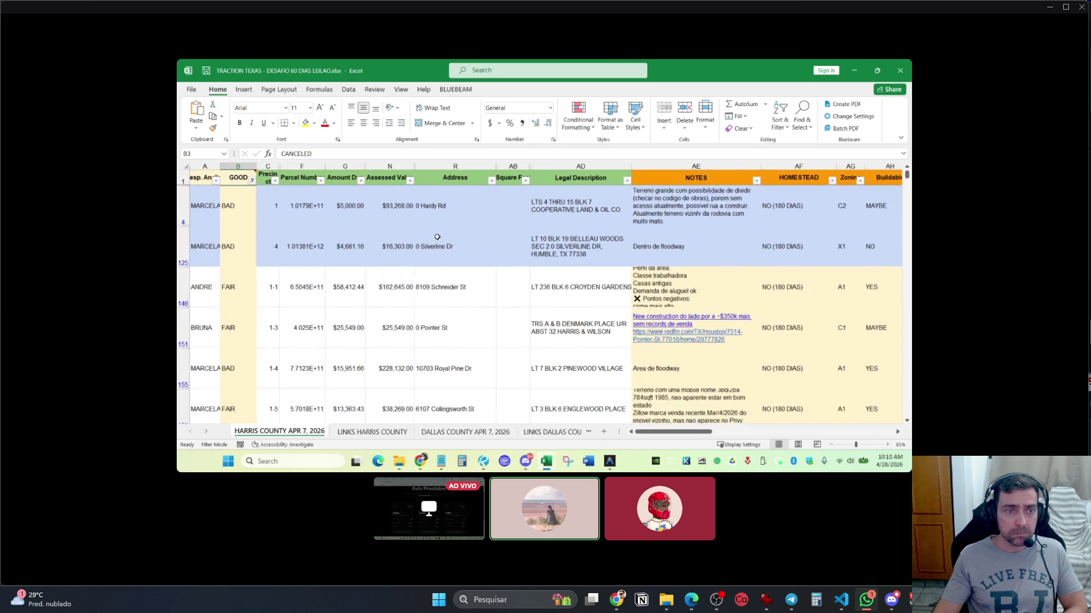
- Widen column A to 12.80 and column F so the Resp. Analise and Parcel Number headers fit
left_click(183, 205)
left_click(212, 197)
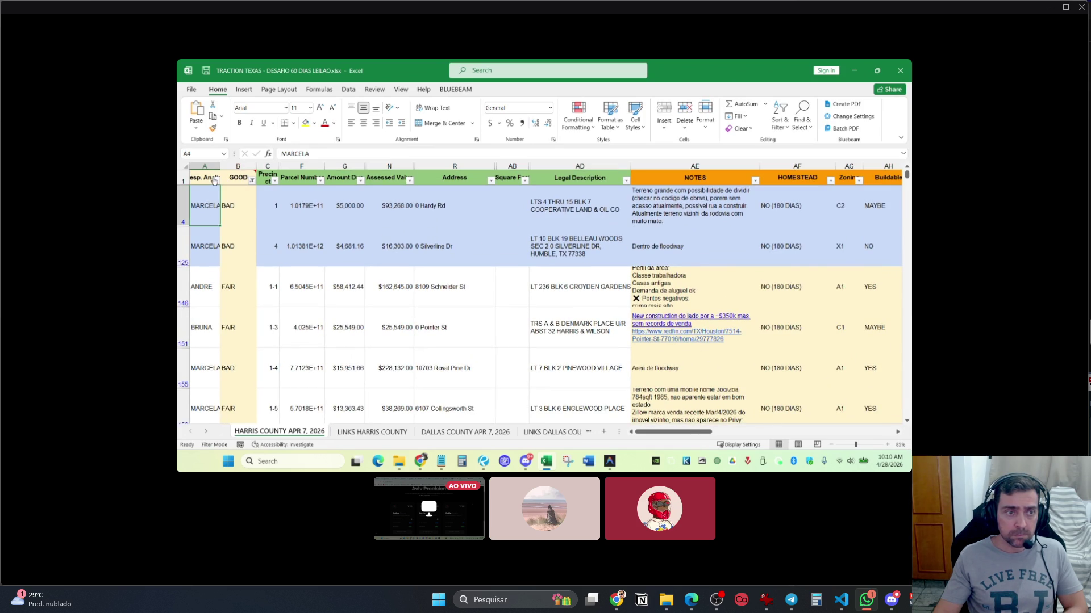
left_click_drag(220, 165, 240, 165)
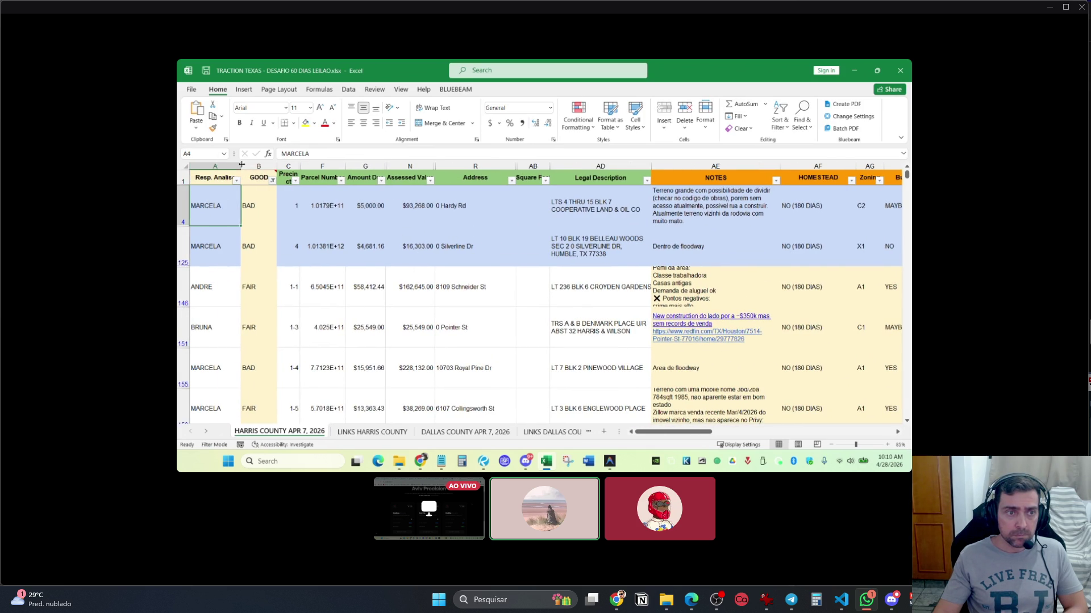
left_click(254, 205)
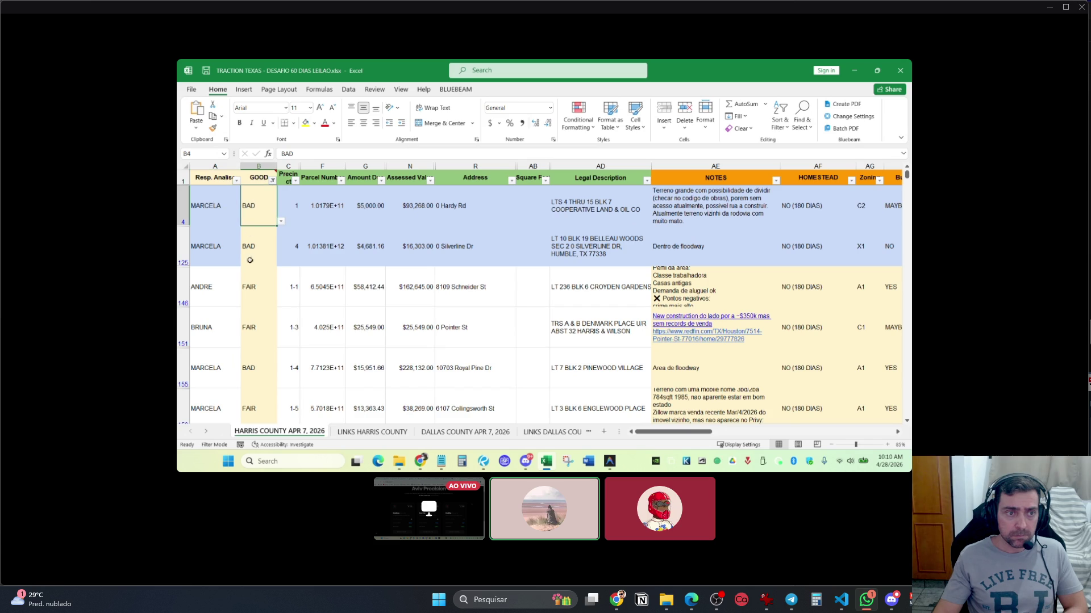
left_click_drag(345, 165, 367, 166)
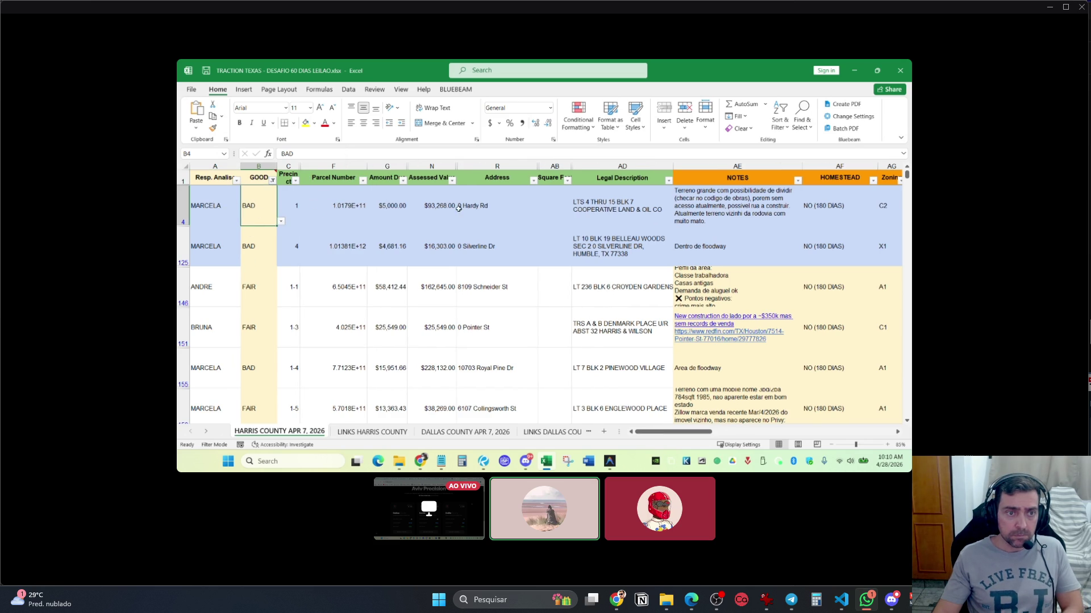
- Review row 4's later columns, return to its start, and open the DALLAS COUNTY APR 7, 2026 sheet
left_click(757, 221)
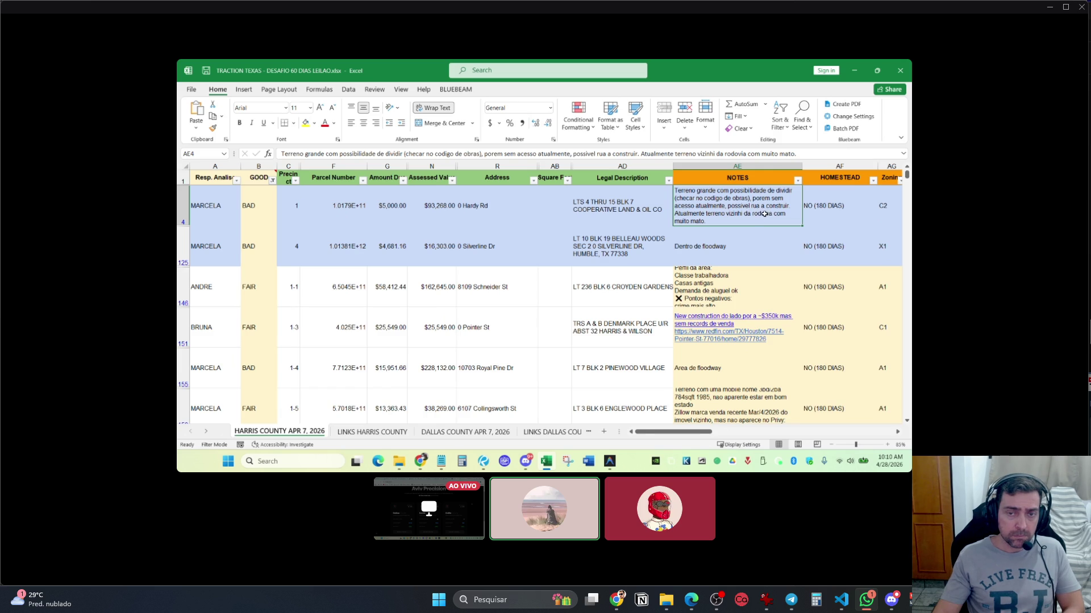
key("Right")
key("Right")
key("Right")
key("Right")
key("Right")
key("Right")
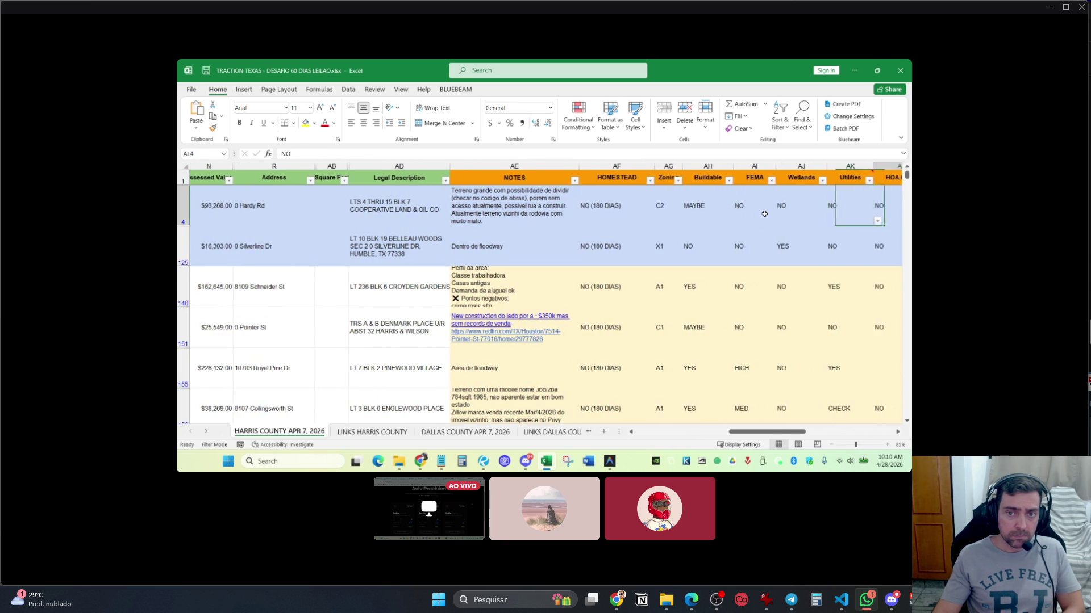
key("Right")
key("Right")
key("Right")
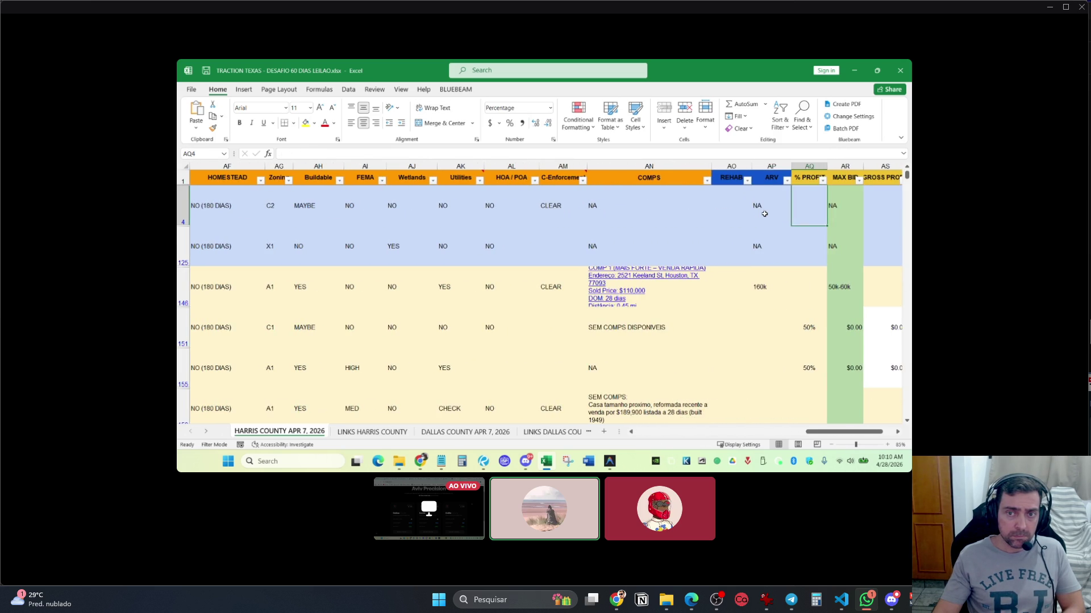
key("Left")
key("Left")
key("Left")
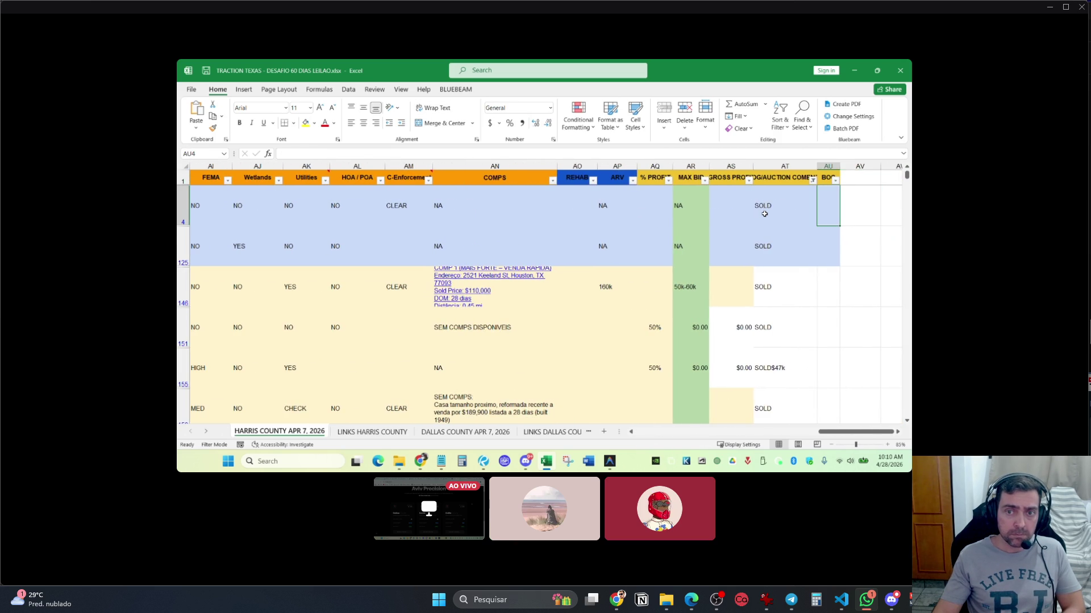
key("Home")
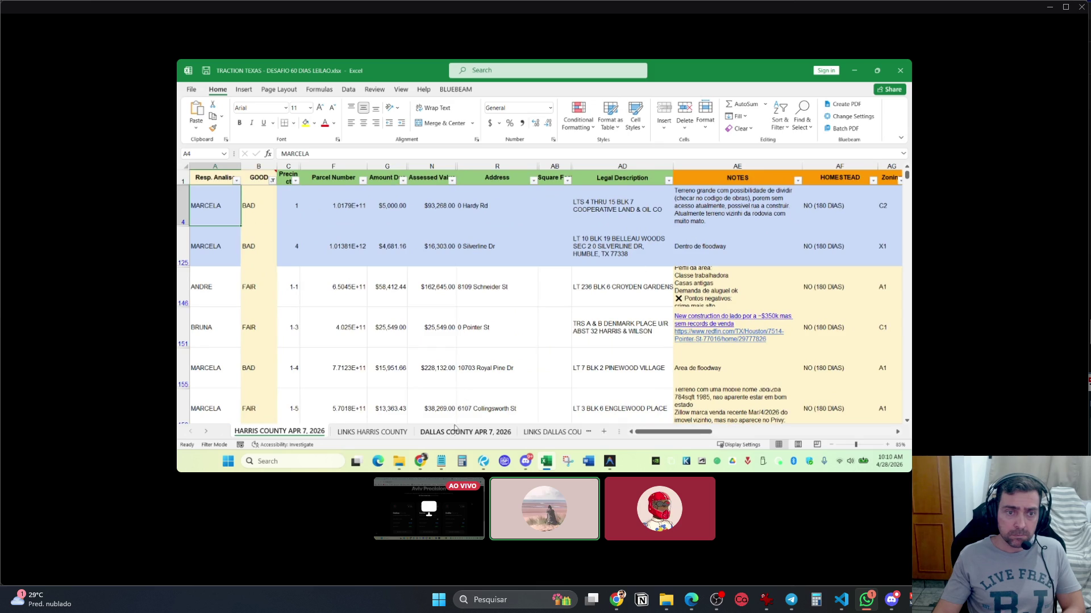
left_click(458, 431)
- Scroll the Dallas County rows, select parcel cell E3, then open the LINKS DALLAS COUNTY sheet
scroll(441, 307, "down", 3)
scroll(441, 306, "down", 2)
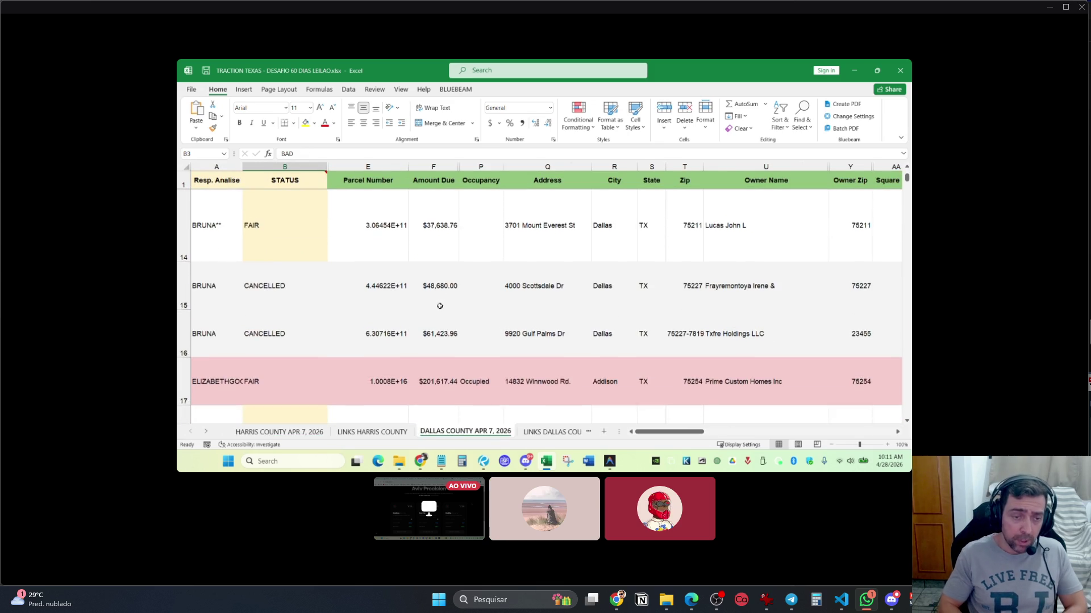
scroll(426, 308, "up", 5)
scroll(414, 311, "up", 1)
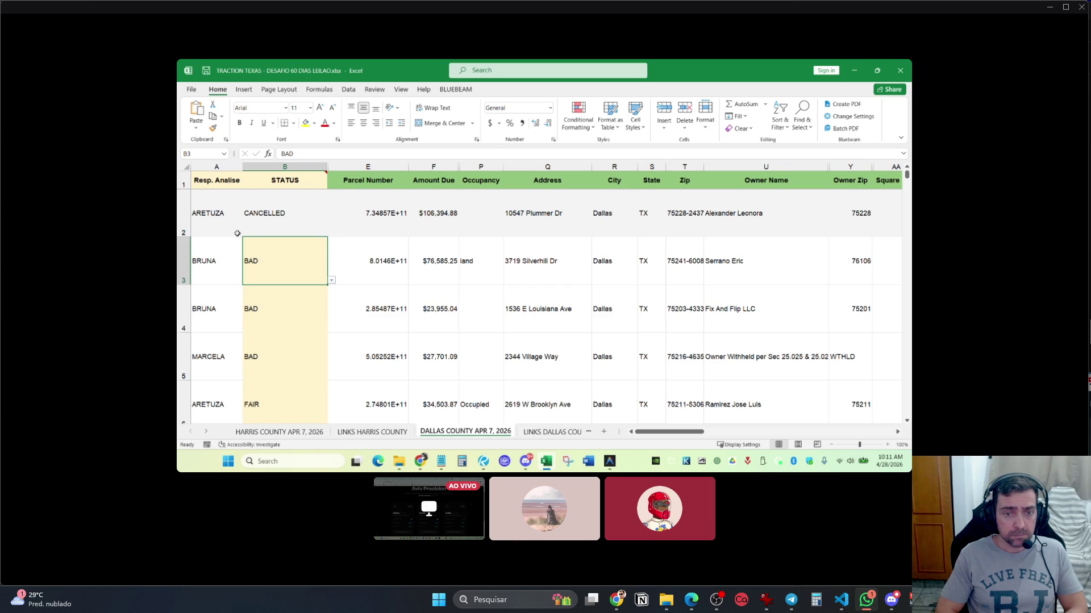
left_click(401, 249)
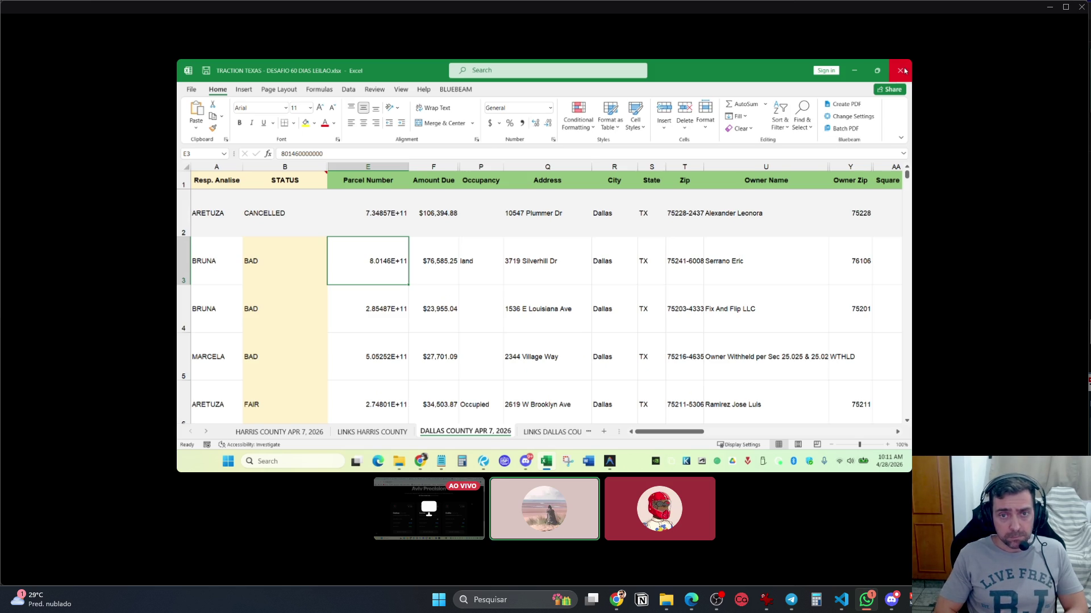
left_click(550, 430)
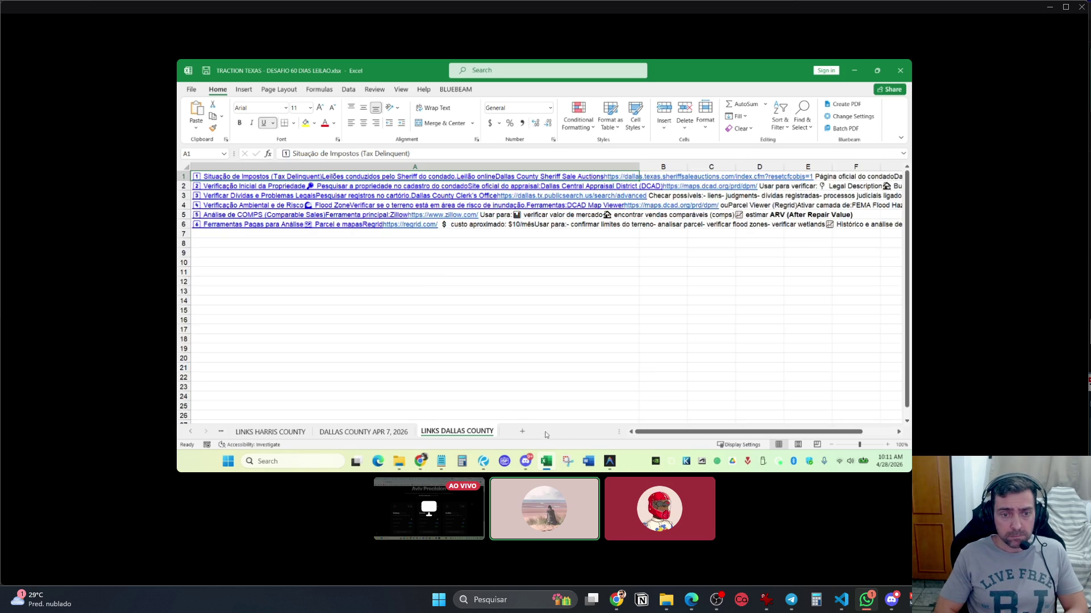
- Select cells A7, F1 and E5, then follow the regrid.com link in row 6
left_click(506, 231)
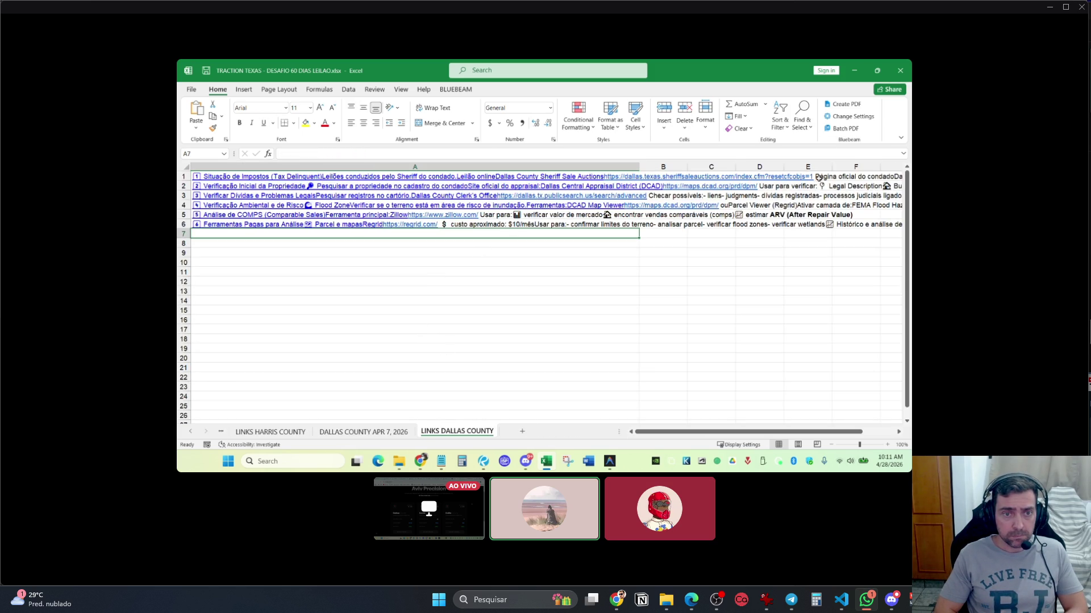
left_click(838, 174)
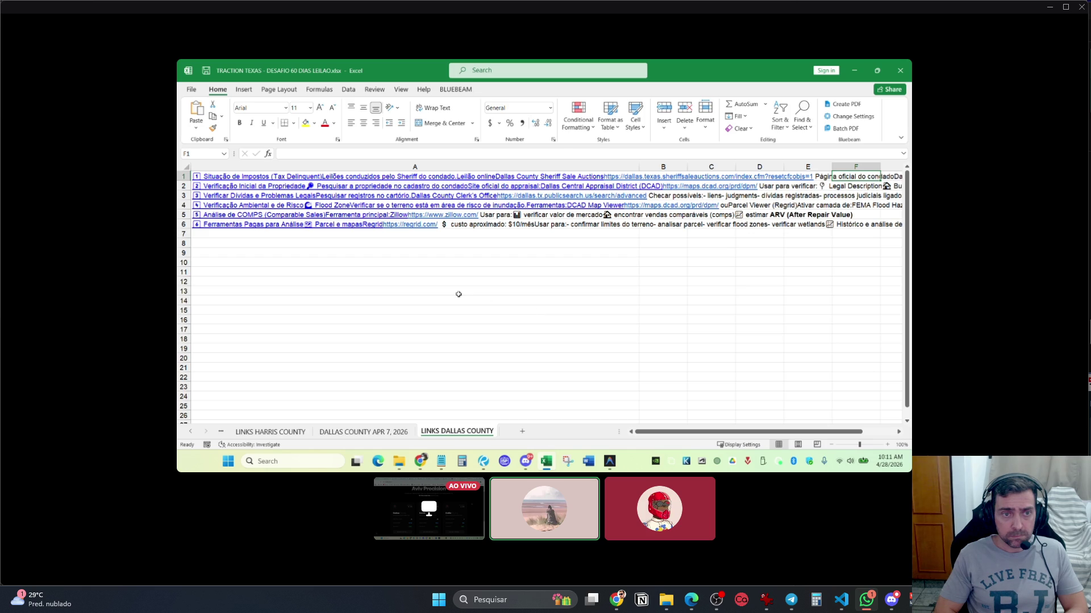
scroll(452, 289, "down", 2, "ctrl")
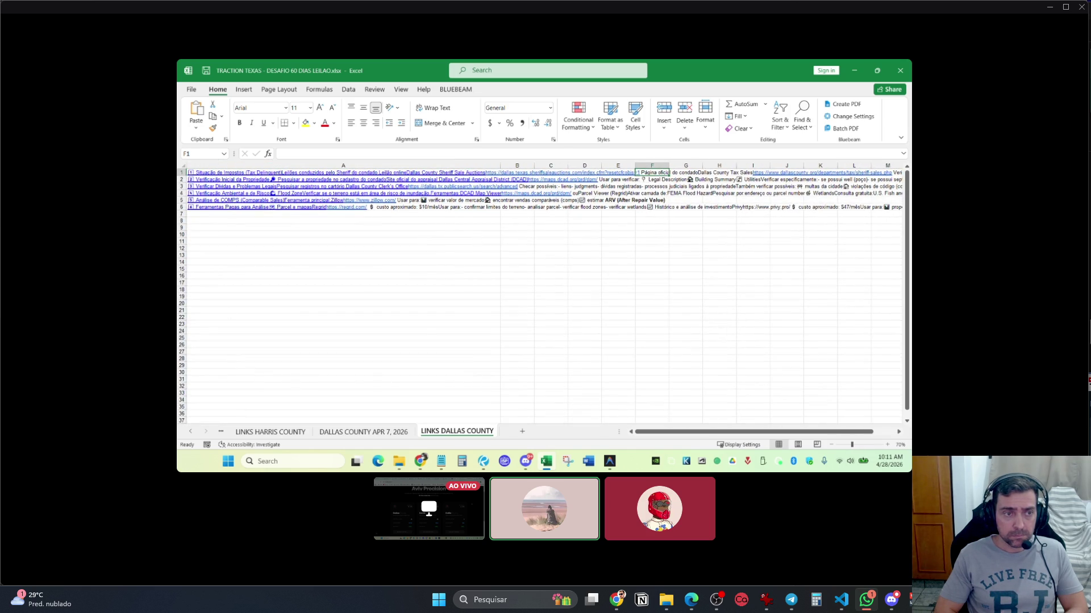
left_click(622, 201)
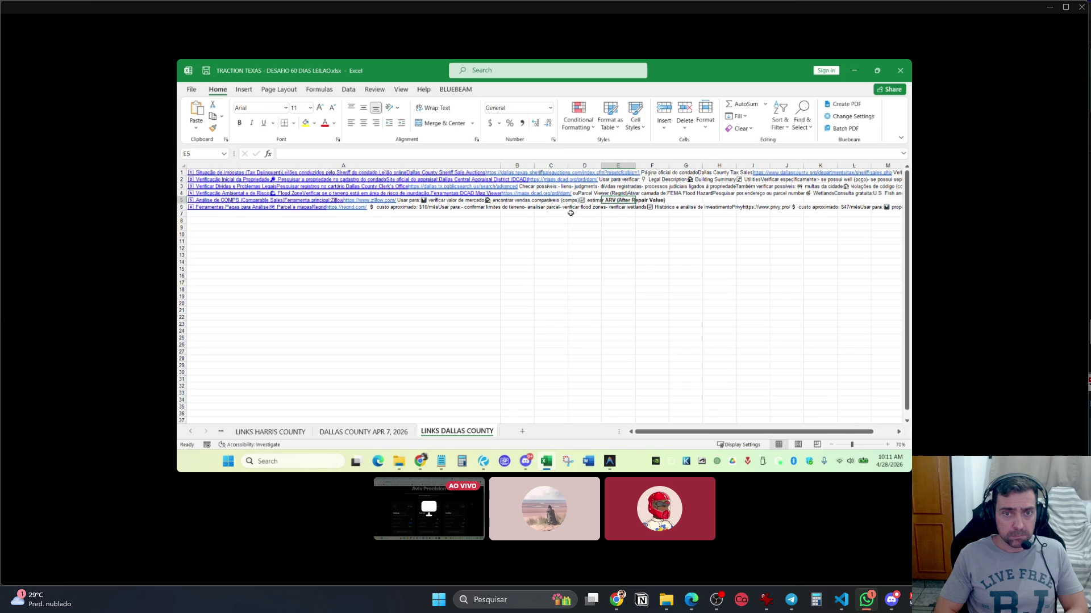
left_click(384, 209)
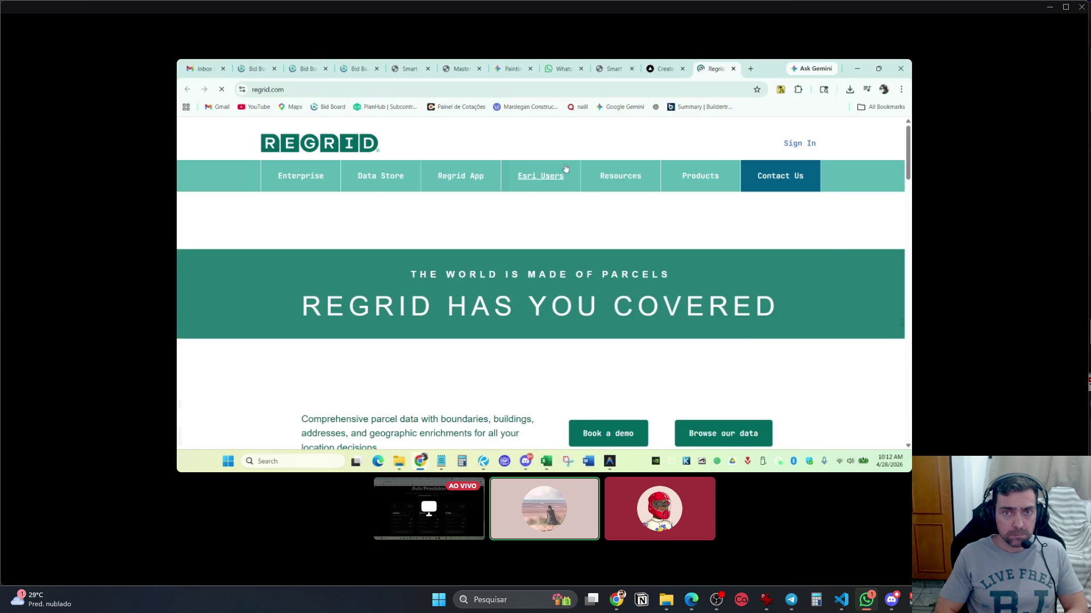
- Close the Regrid tab and bring the TRACTION TEXAS workbook back to the front
left_click(733, 69)
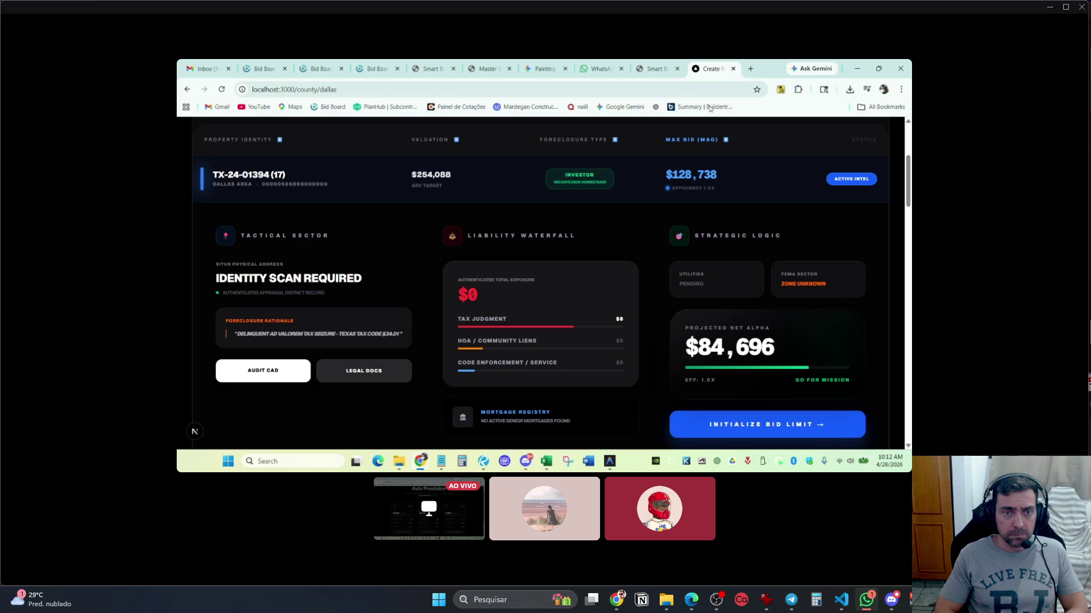
left_click(547, 461)
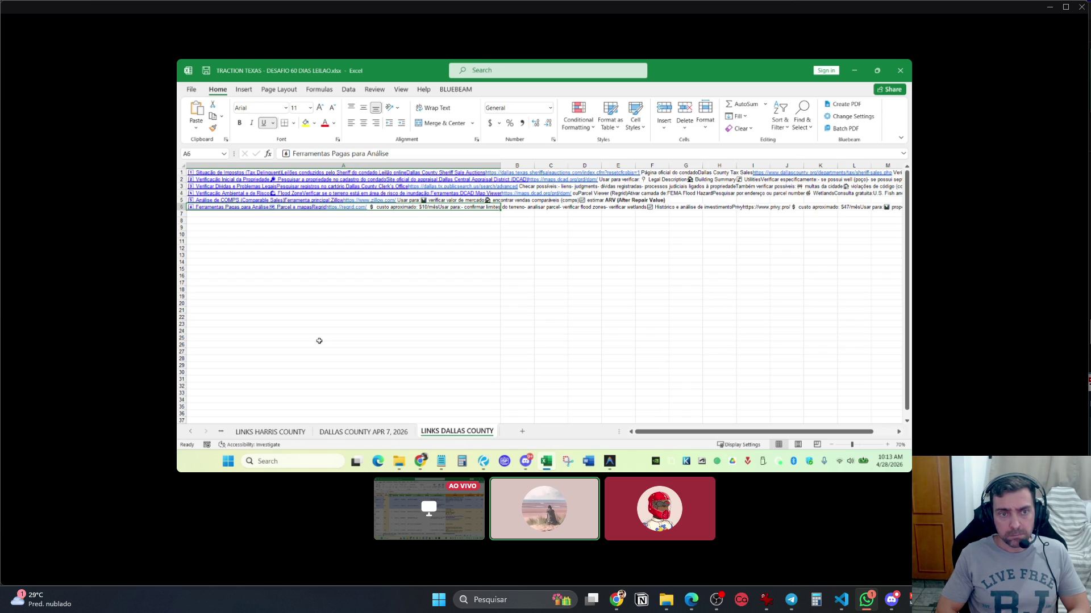
- Peek at the browser's WhatsApp group chat, then return to Excel's DALLAS COUNTY APR 7, 2026 sheet
left_click(426, 454)
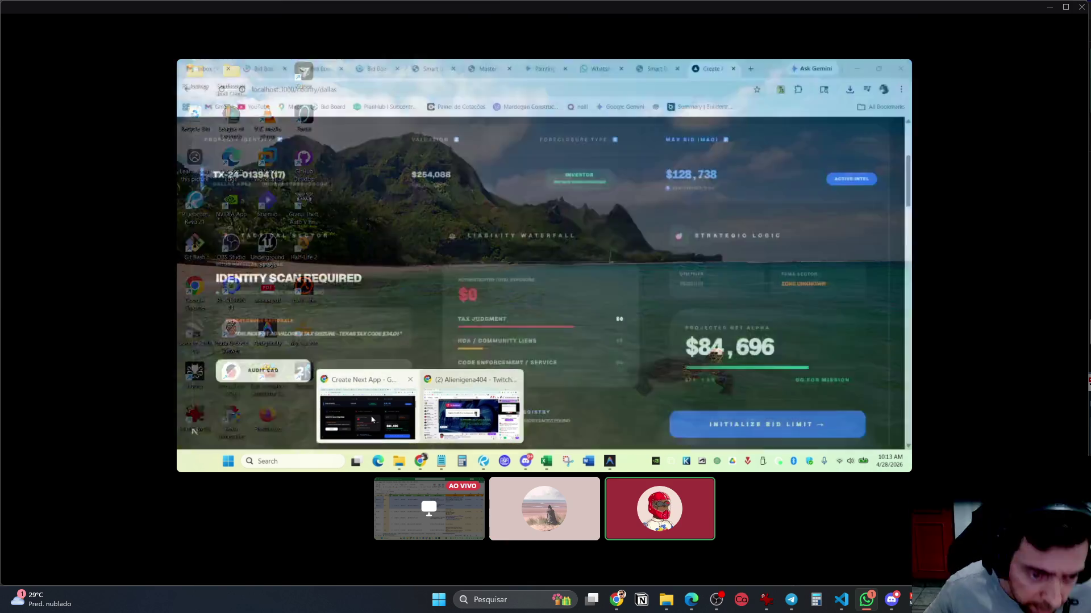
left_click(371, 422)
left_click(597, 69)
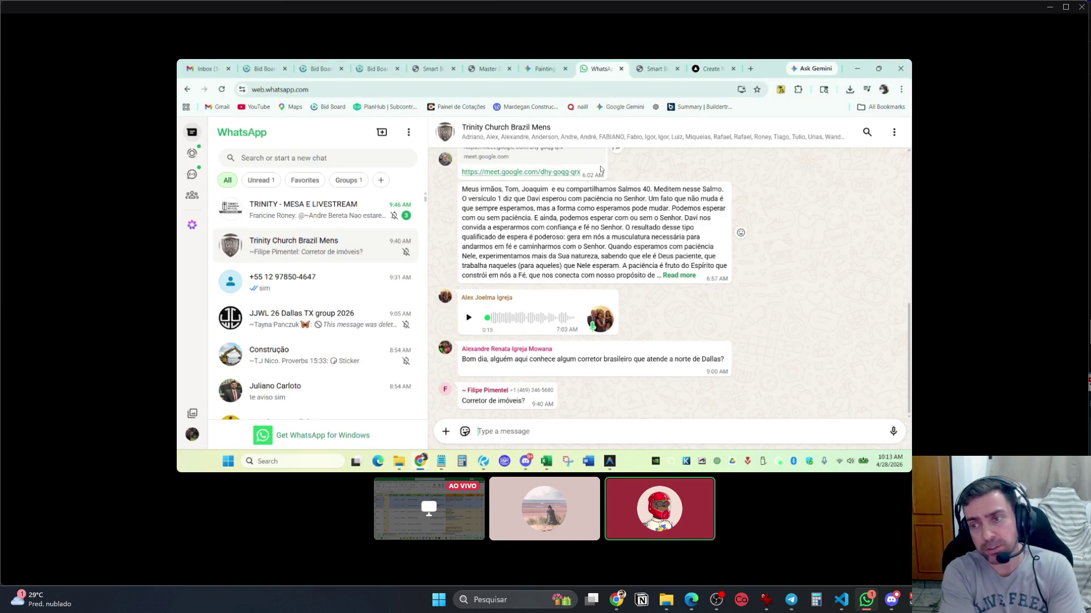
left_click(855, 69)
left_click(430, 318)
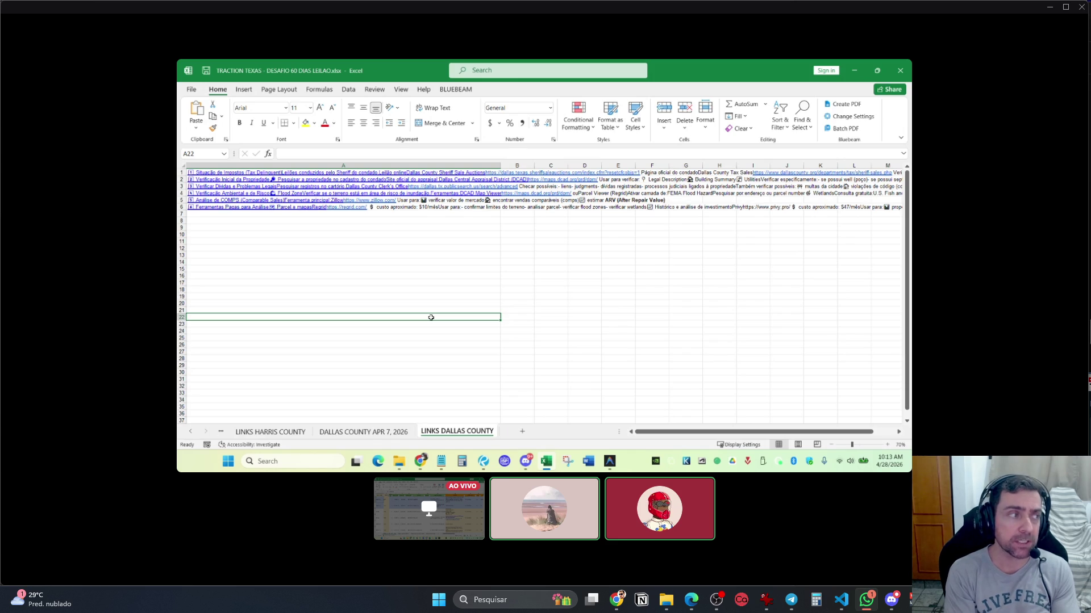
left_click(419, 275)
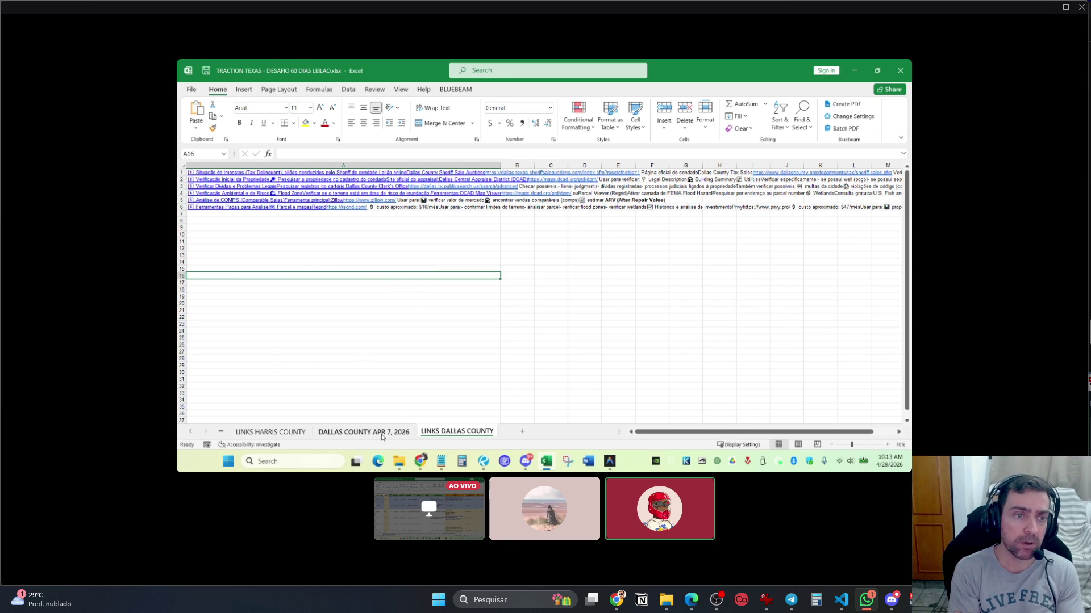
left_click(333, 433)
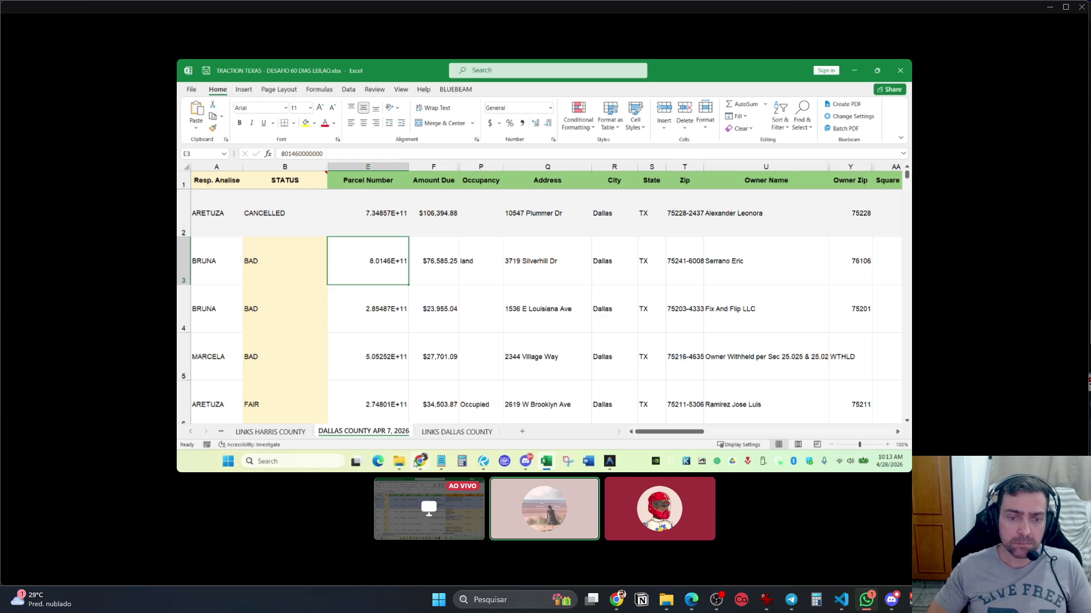
- Bring Chrome forward and switch to the Master Construction Portal on localhost:5173
mouse_move(420, 463)
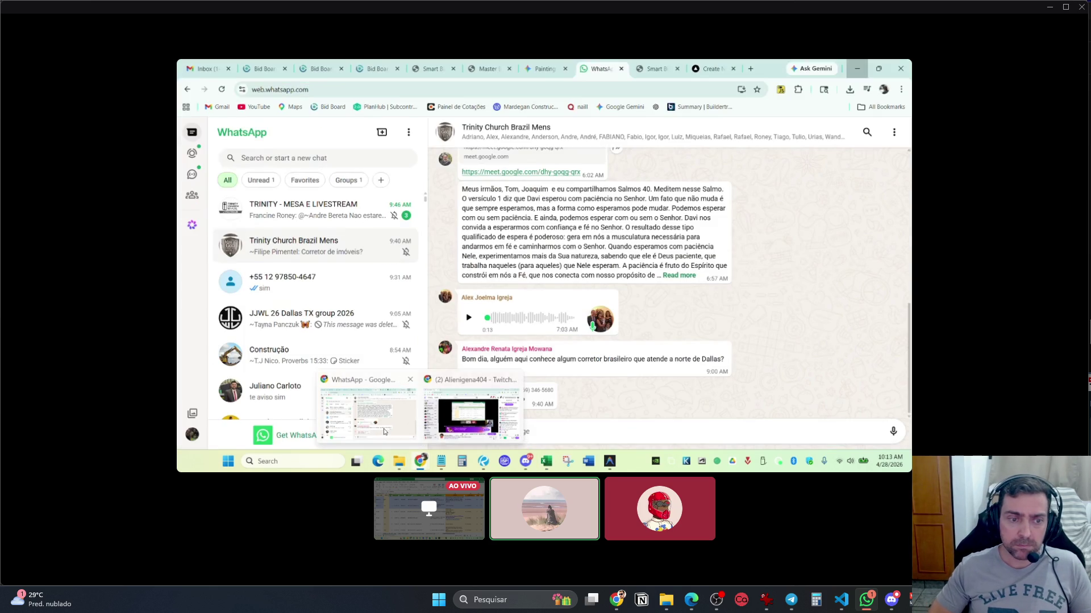
left_click(372, 406)
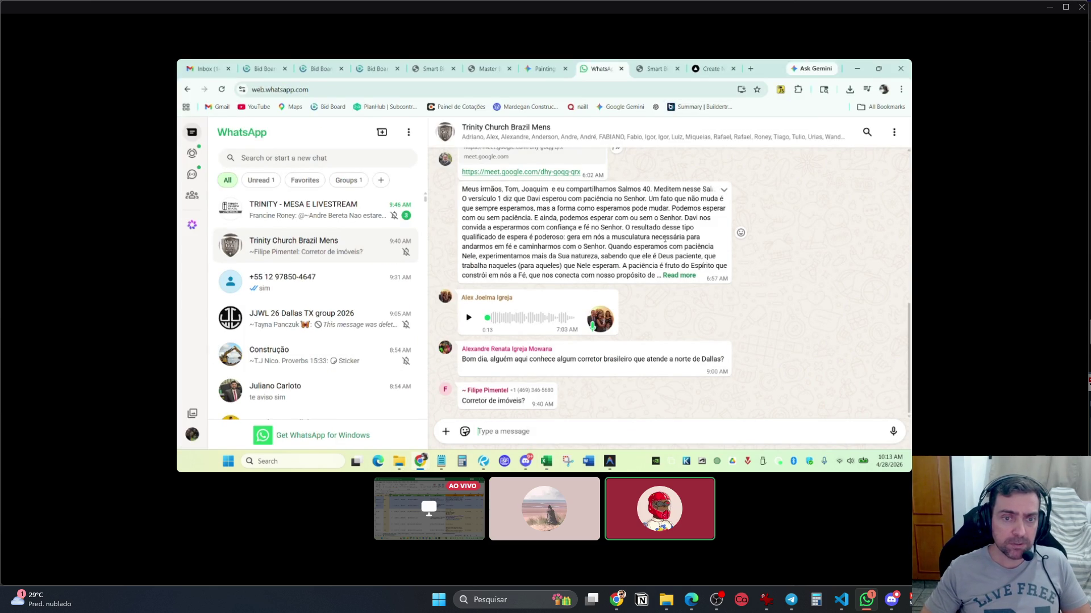
left_click(653, 68)
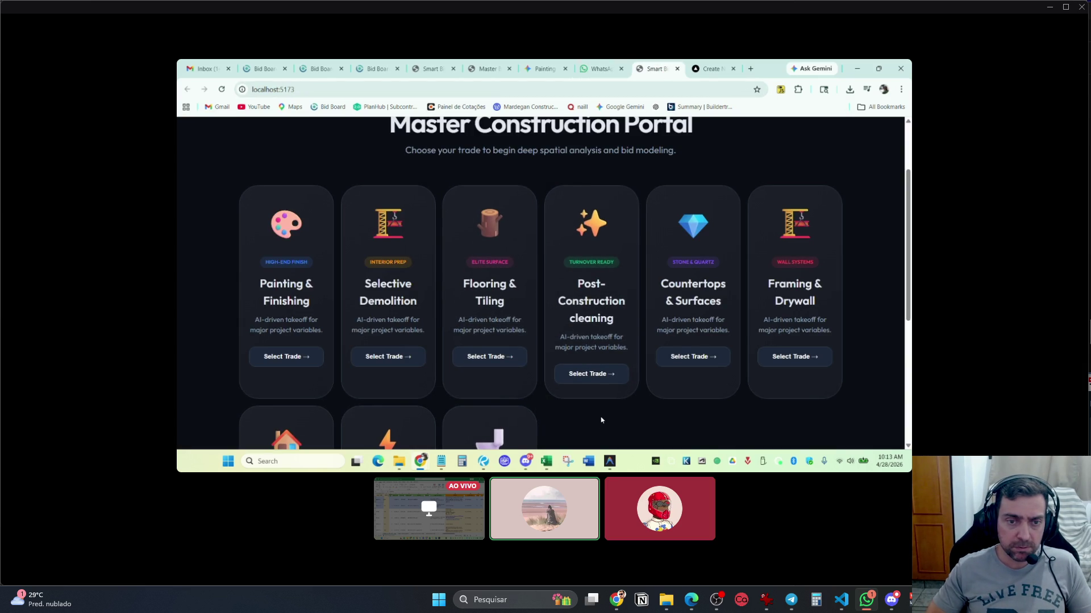
key("ctrl+Tab")
scroll(461, 280, "down", 1)
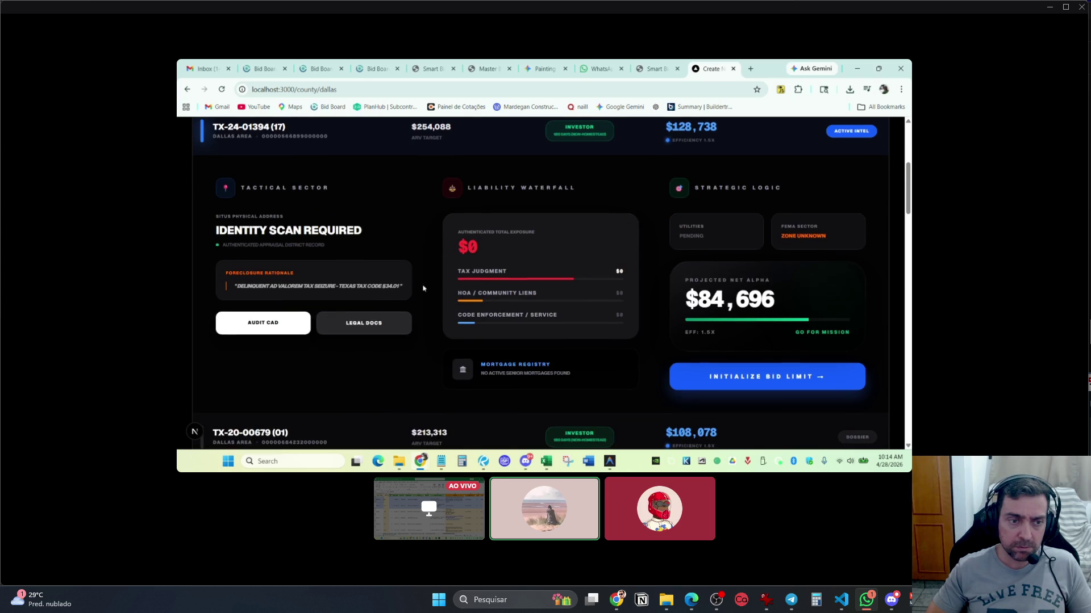
scroll(425, 251, "down", 1)
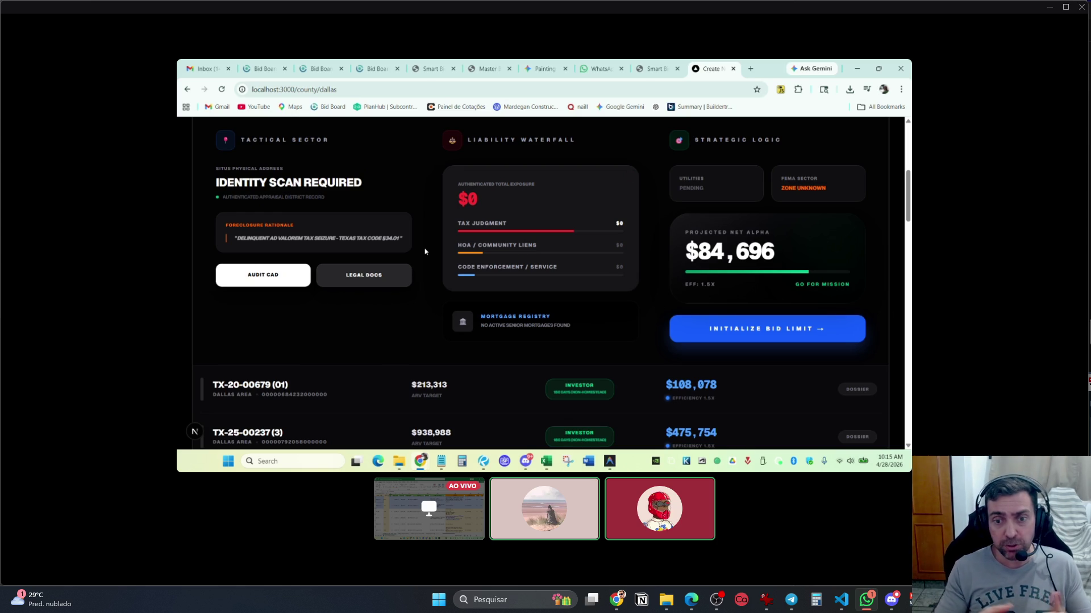
left_click(654, 69)
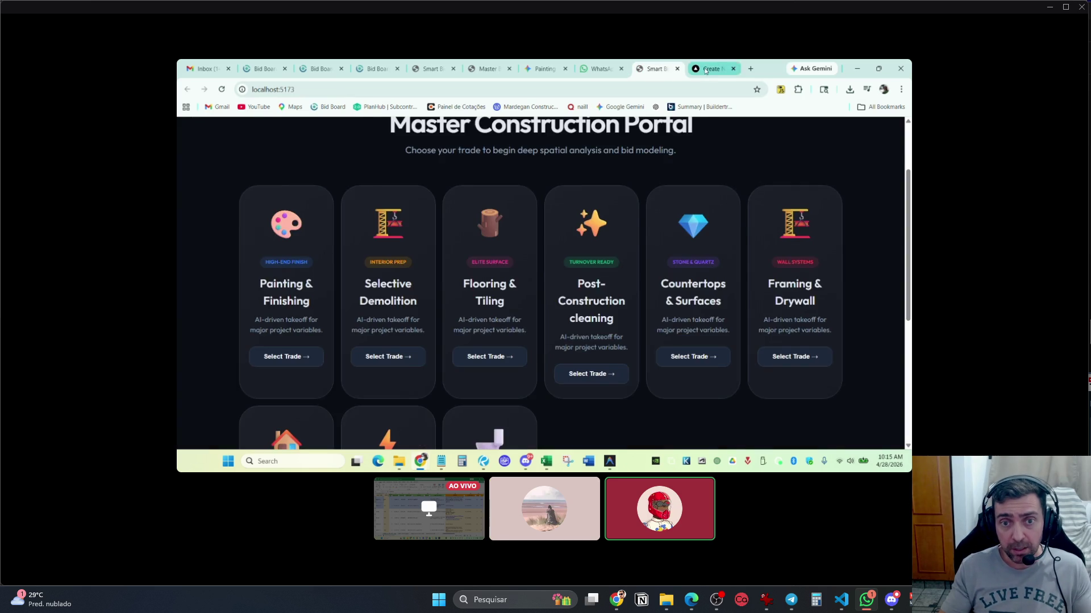
- Return from the Dallas County report to the county dashboard, then bring the TRACTION TEXAS workbook forward
left_click(710, 69)
left_click(667, 70)
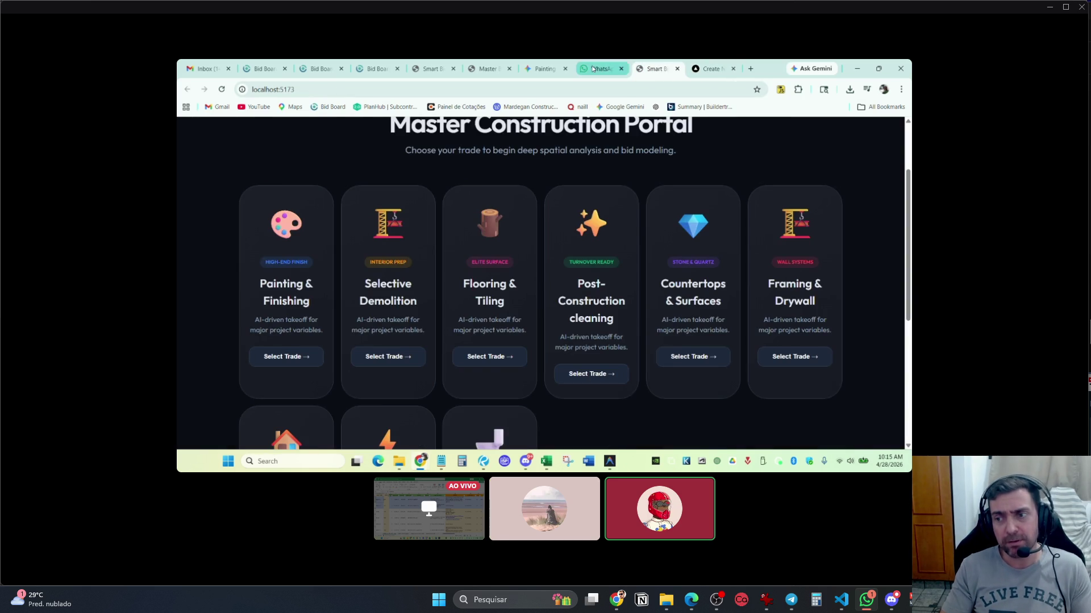
left_click(715, 70)
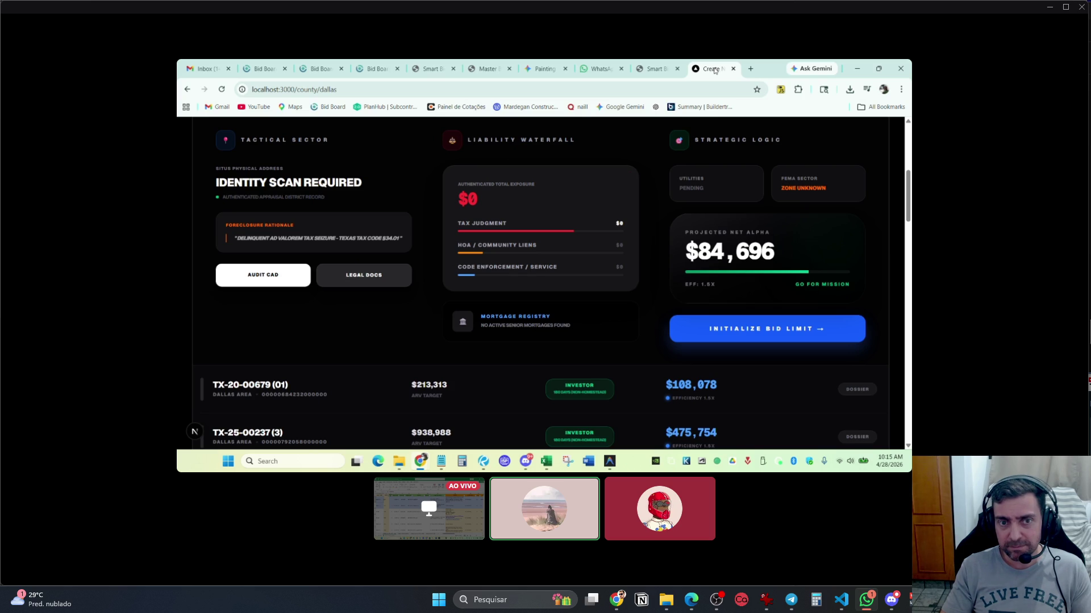
scroll(250, 205, "up", 5)
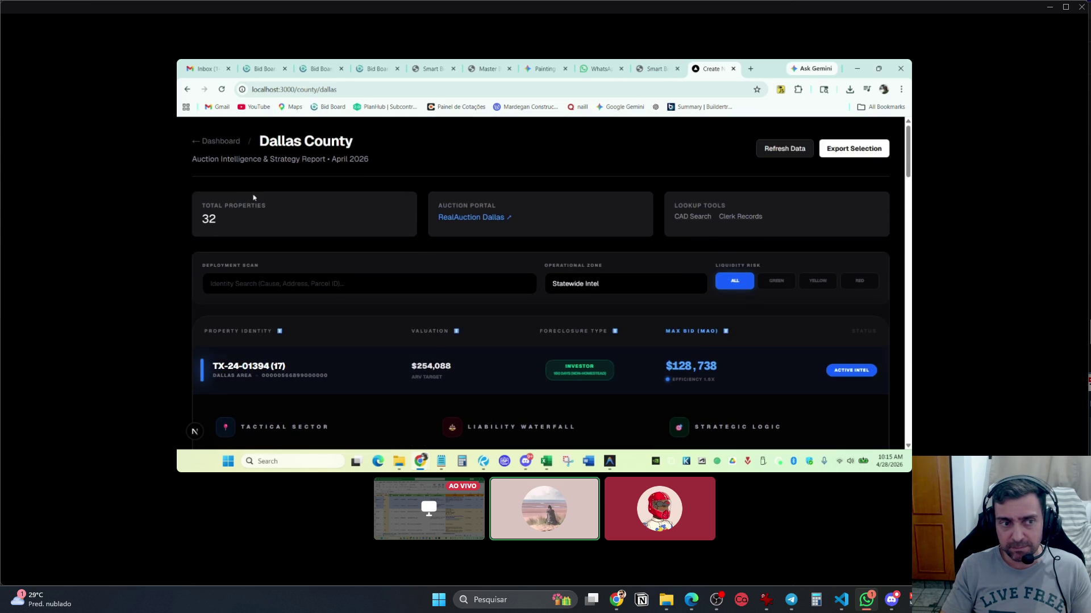
left_click(228, 144)
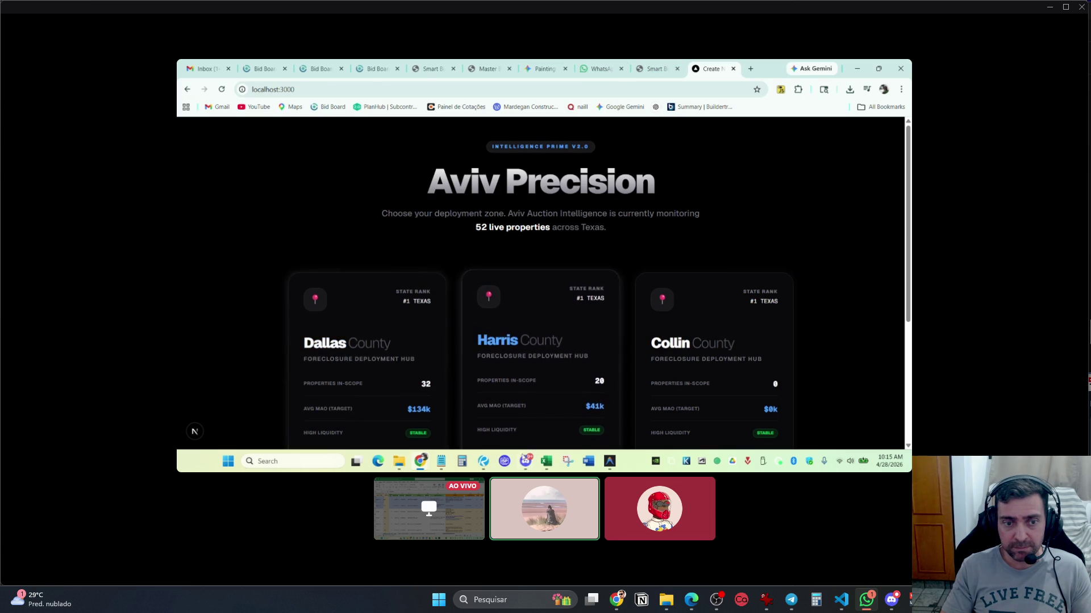
left_click(546, 461)
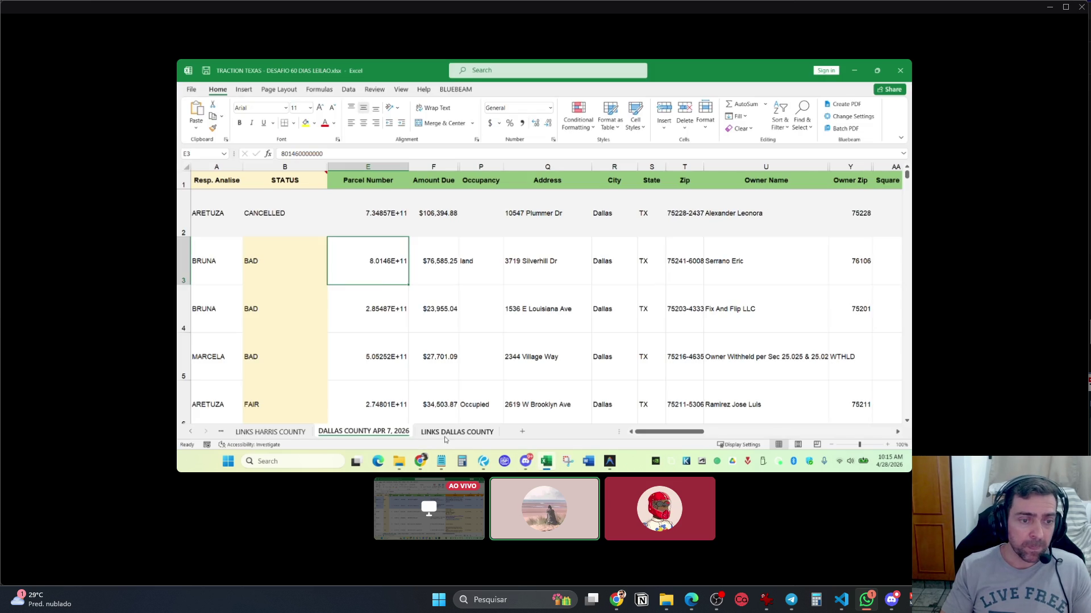
- Follow the Dallas County sheriff sale link in cell A1 of the LINKS DALLAS COUNTY sheet
left_click(448, 433)
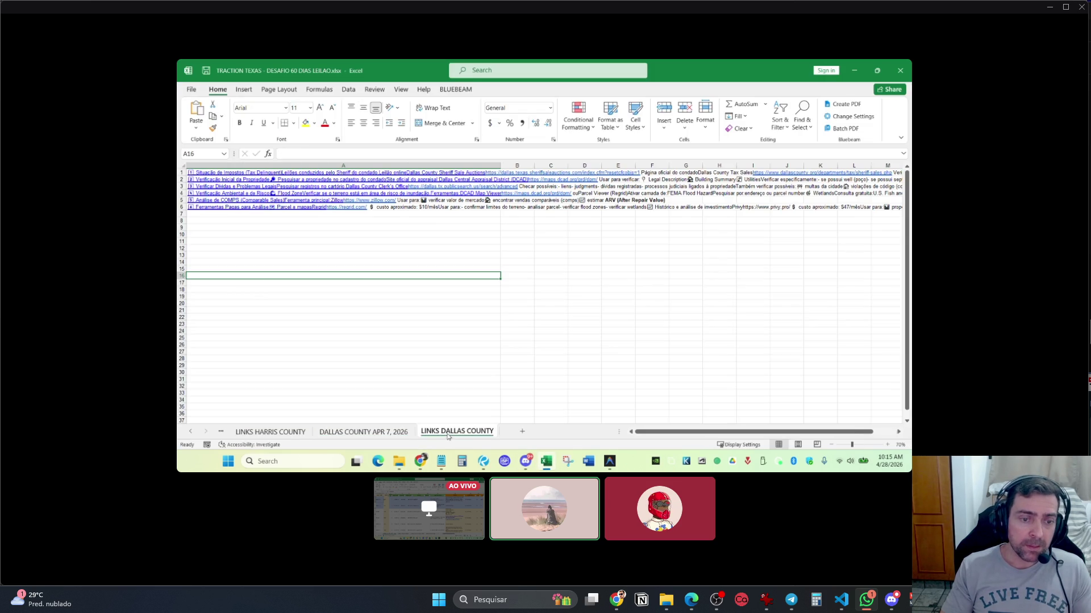
left_click(292, 172)
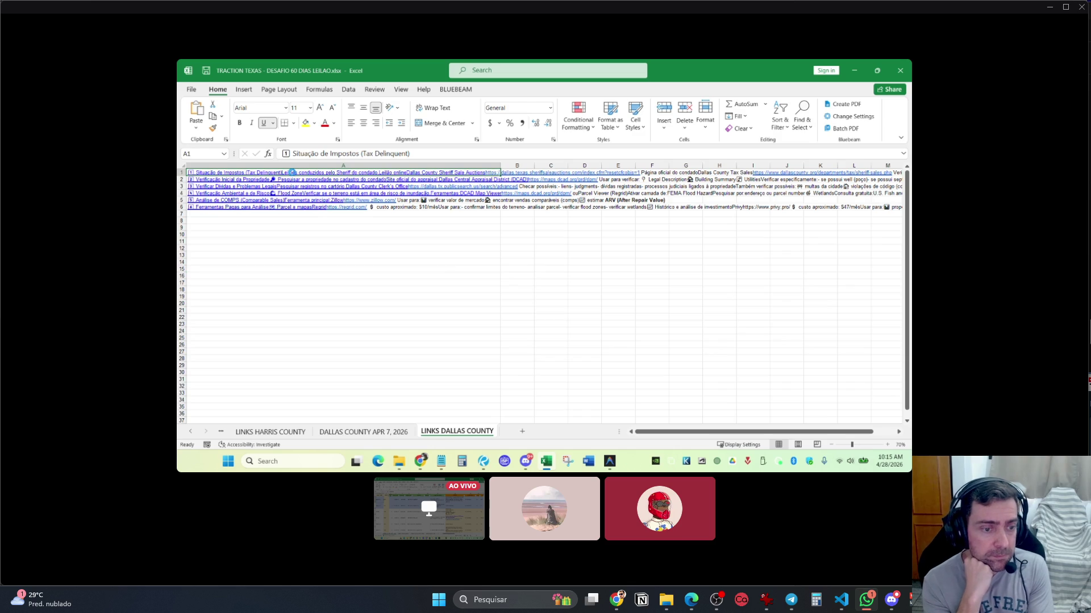
left_click(291, 172)
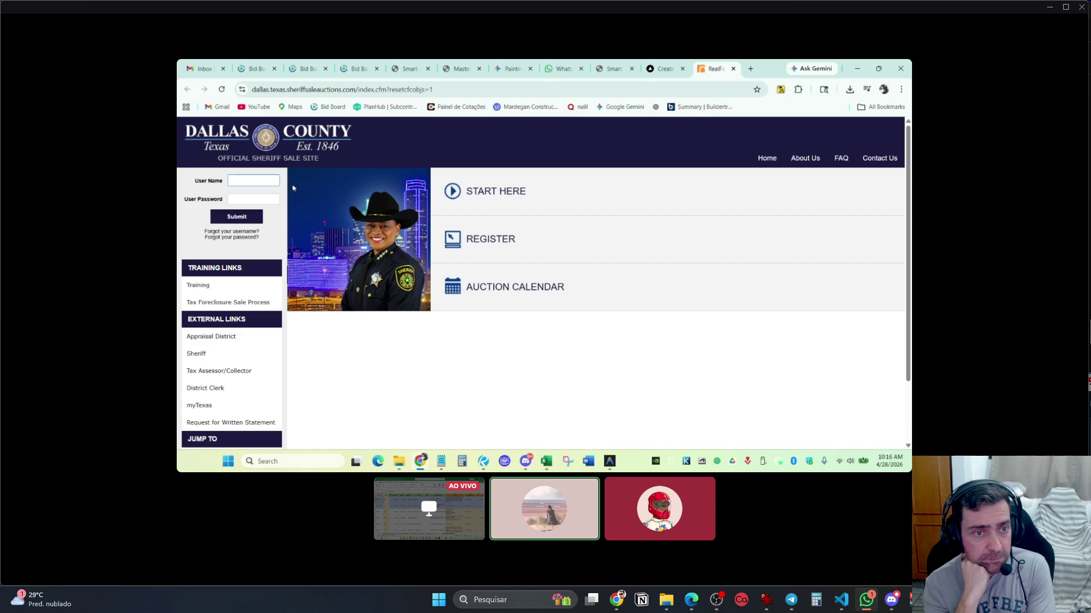
- Focus the sheriff sale login fields, then return to Excel's LINKS HARRIS COUNTY sheet
left_click(260, 200)
key("shift+Tab")
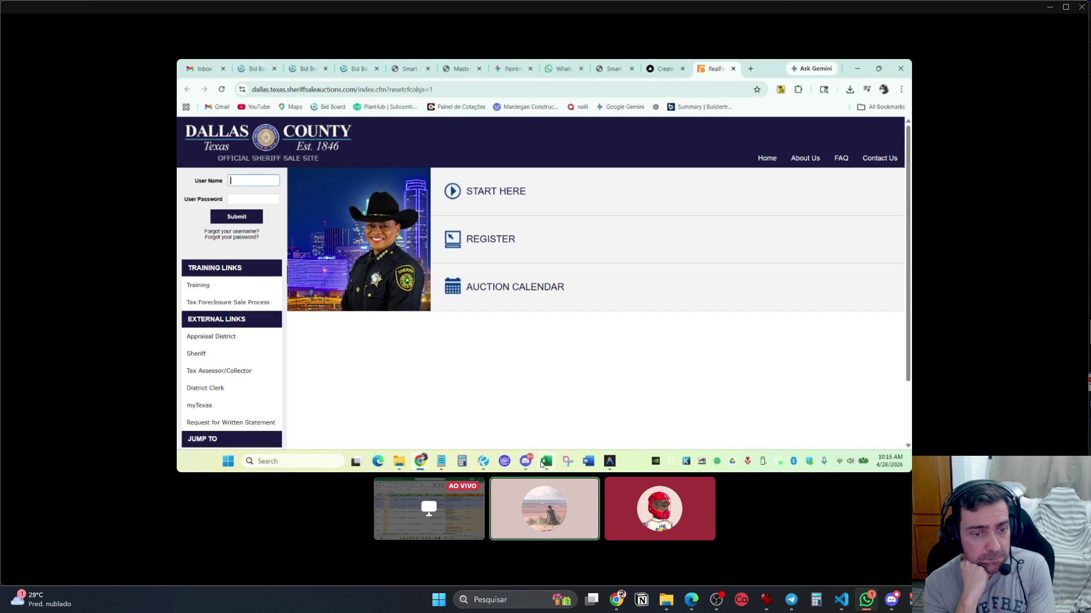
left_click(543, 463)
left_click(282, 430)
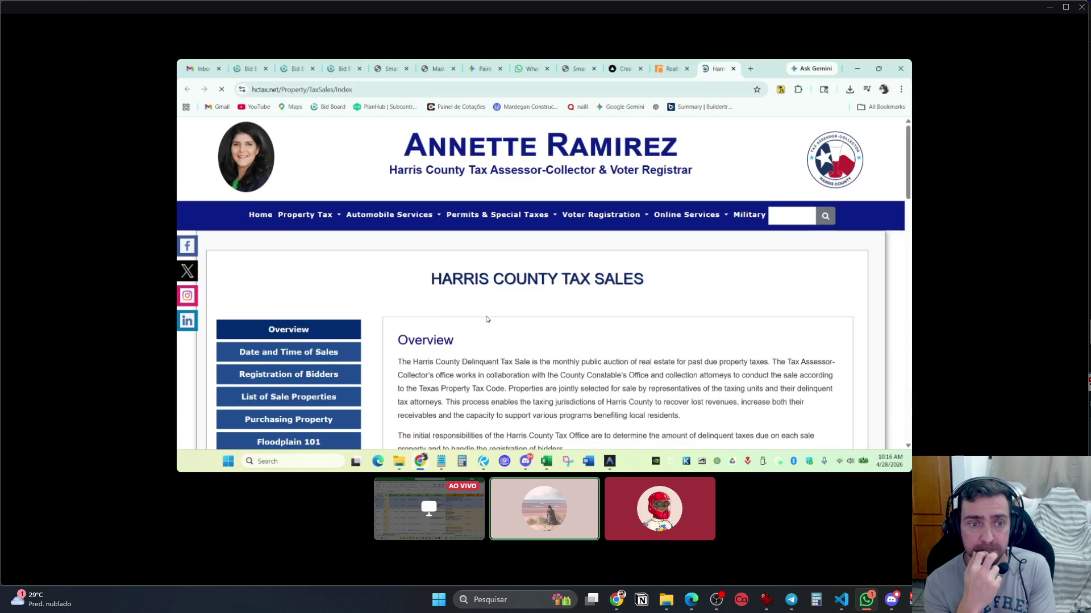
- Scroll through the Harris County Tax Sales overview, then close its tab
scroll(487, 317, "down", 2)
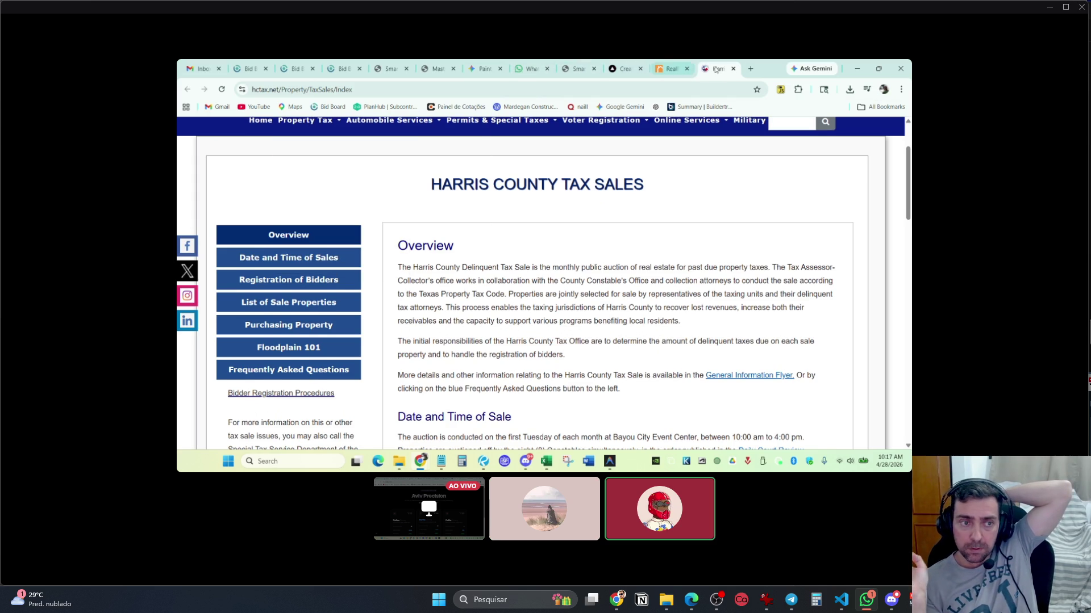
left_click(733, 69)
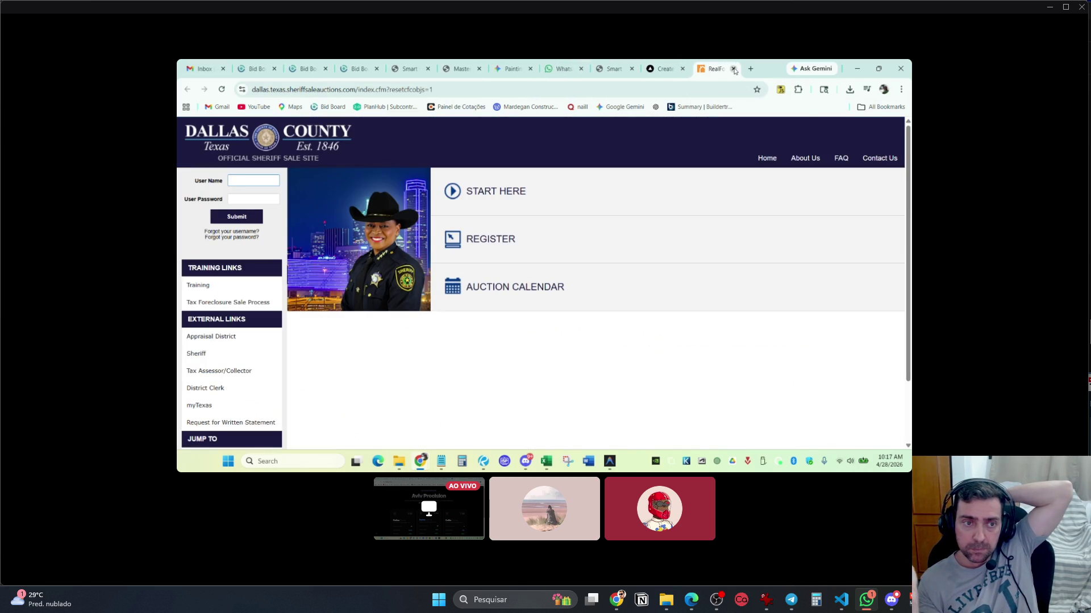
- Close the Dallas sheriff sale page and return to the Aviv Precision county dashboard
left_click(734, 68)
scroll(600, 268, "down", 3)
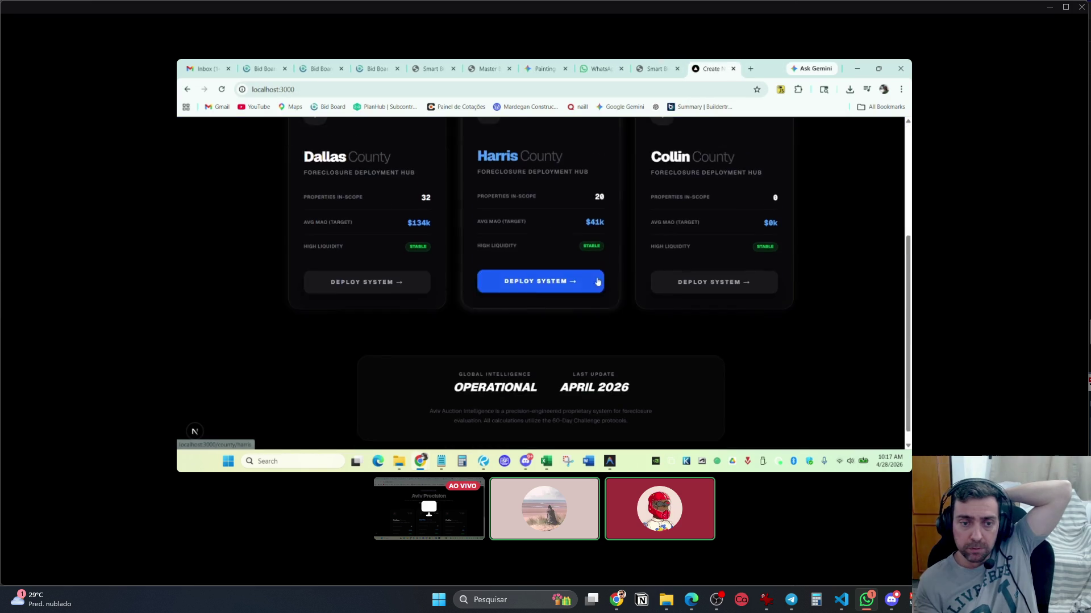
scroll(608, 312, "up", 3)
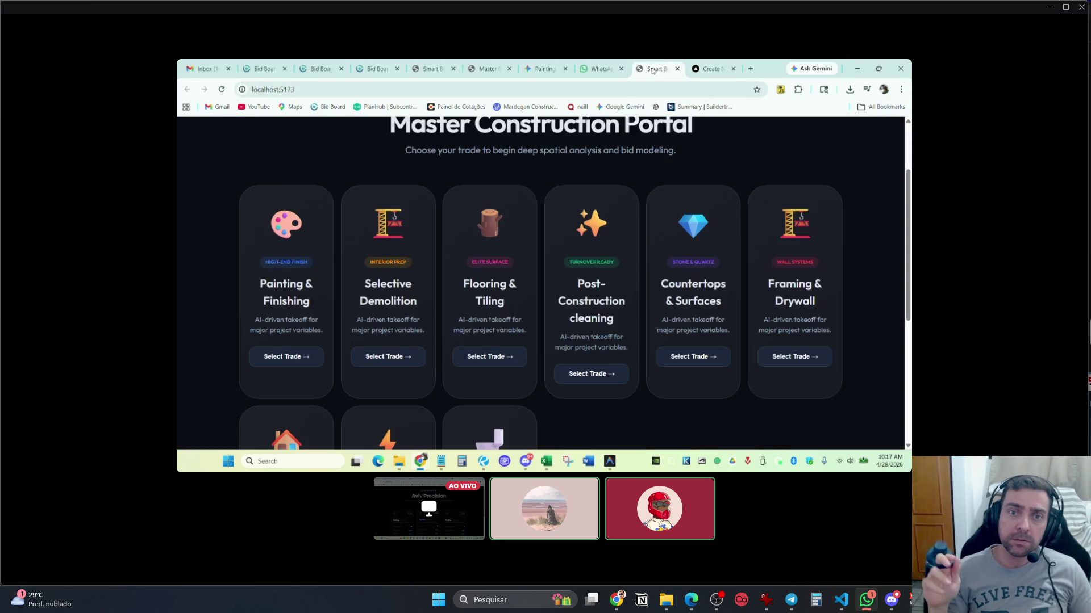
left_click(656, 69)
left_click(717, 70)
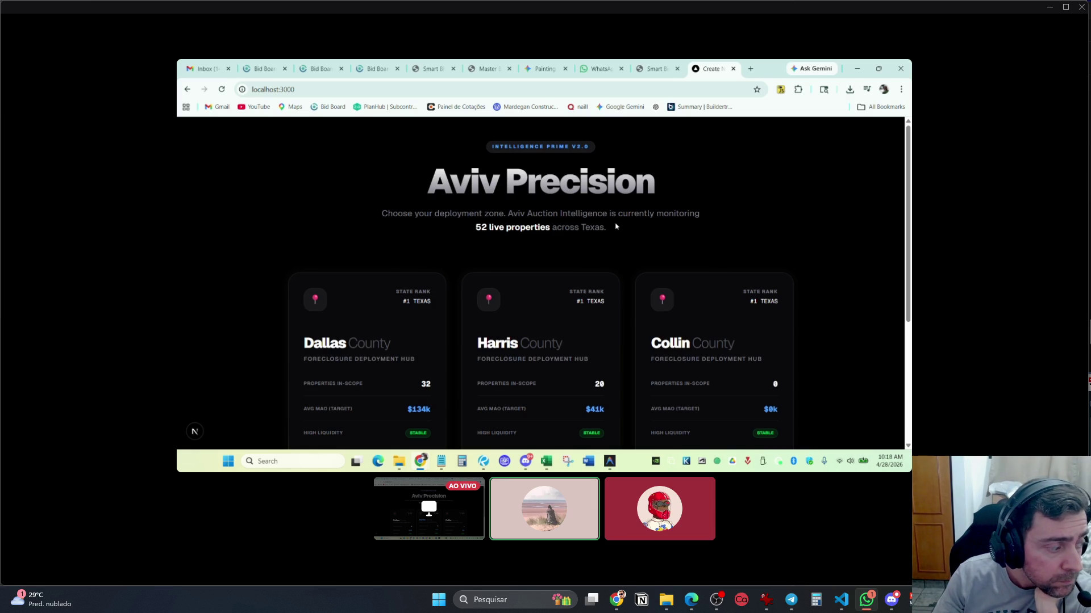
- Make the Discord call window narrower by dragging its right edge left
left_click(116, 205)
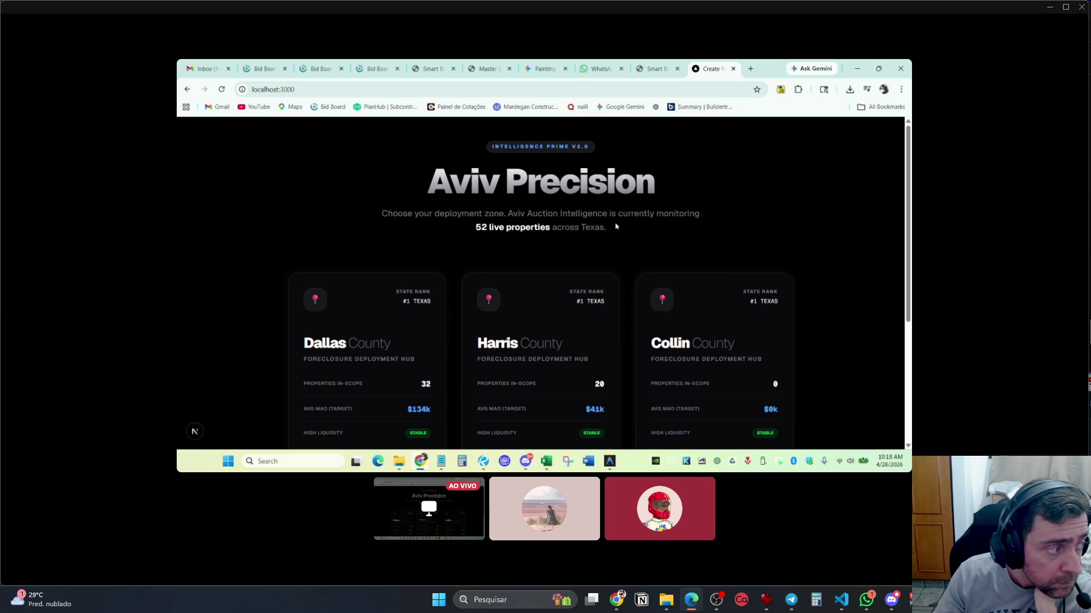
mouse_move(305, 296)
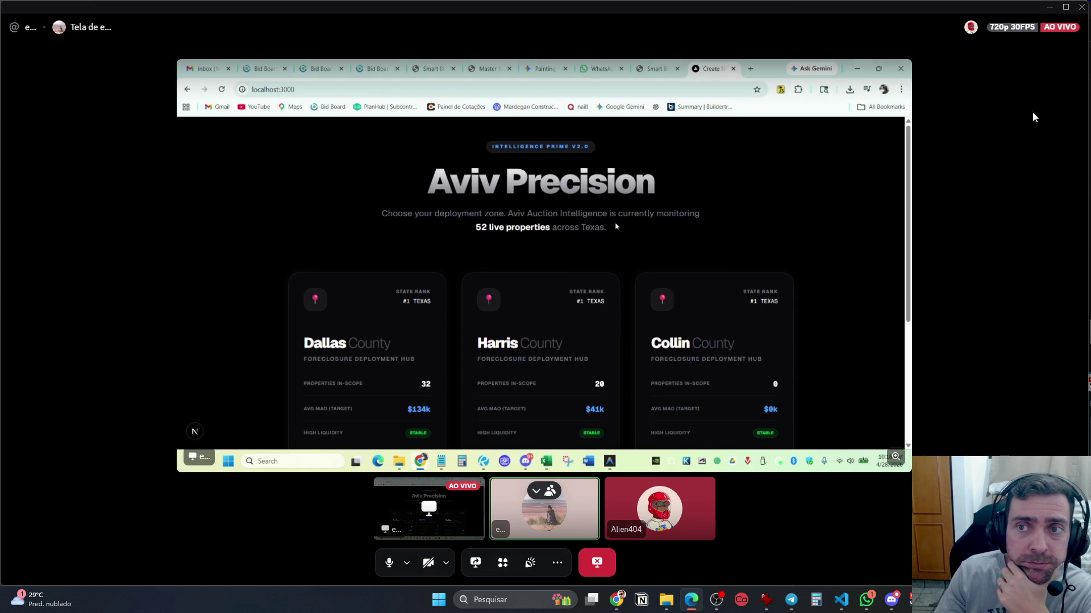
mouse_move(1088, 57)
left_mouse_down()
mouse_move(1071, 58)
mouse_move(1086, 55)
left_mouse_up()
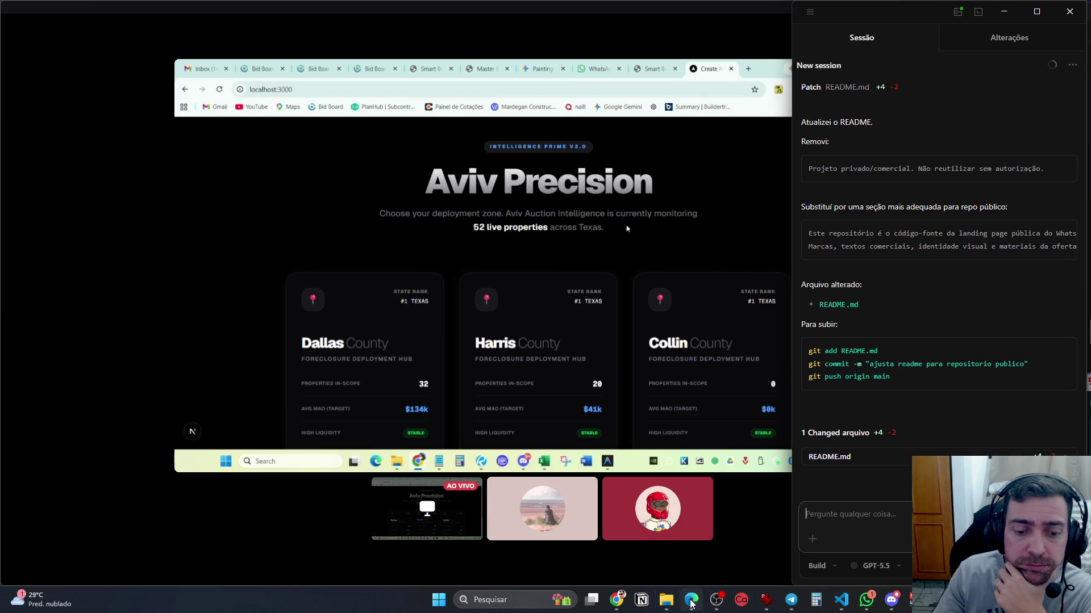
- Open X from a new tab's shortcuts, scroll its home feed, then start another fresh tab
mouse_move(621, 607)
left_click(554, 550)
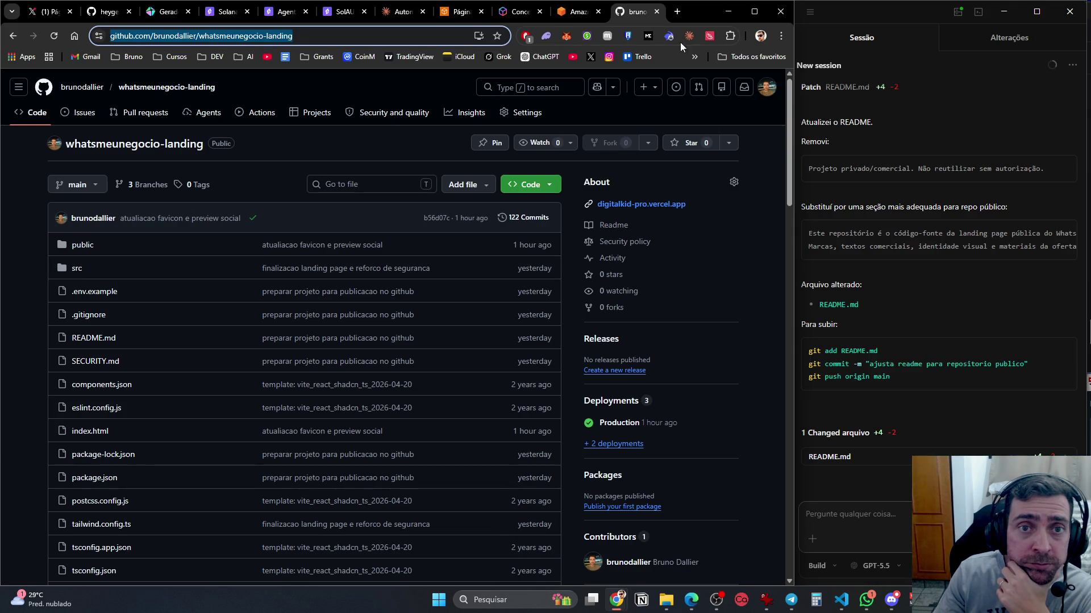
left_click(678, 12)
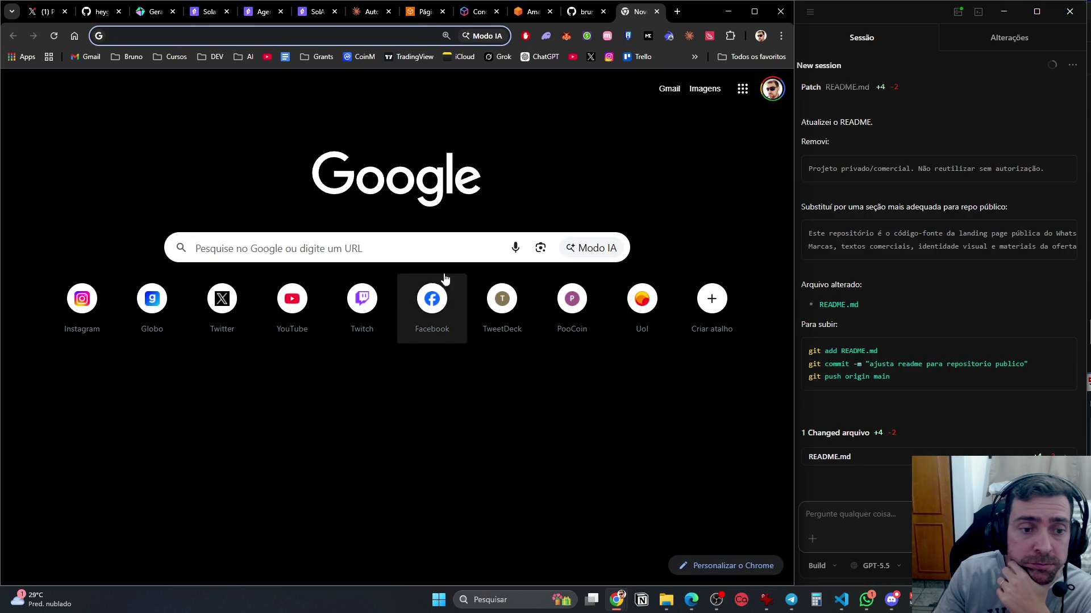
left_click(227, 318)
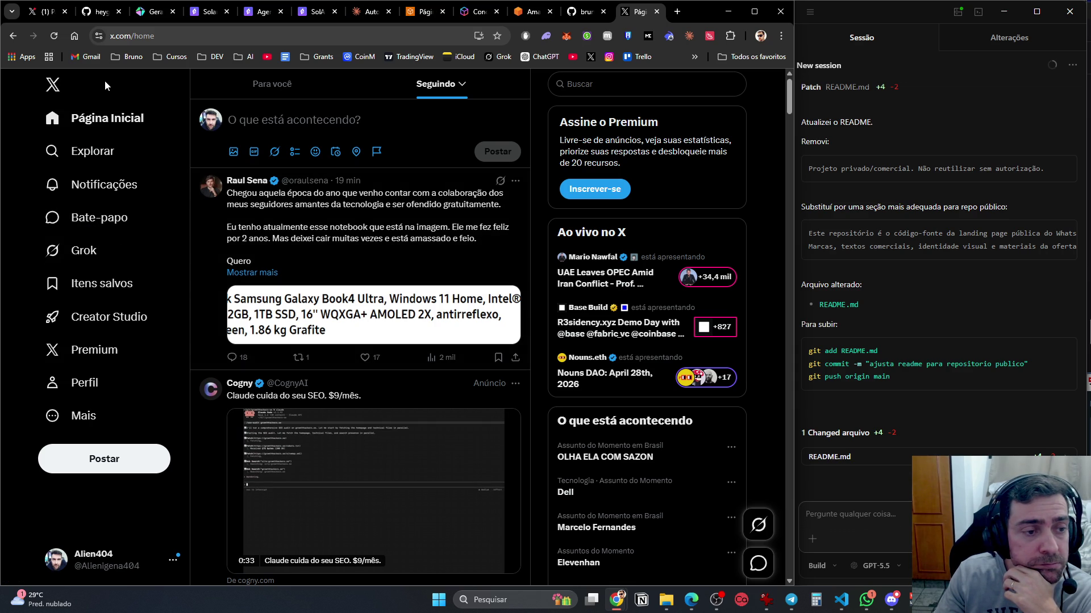
scroll(105, 91, "down", 5)
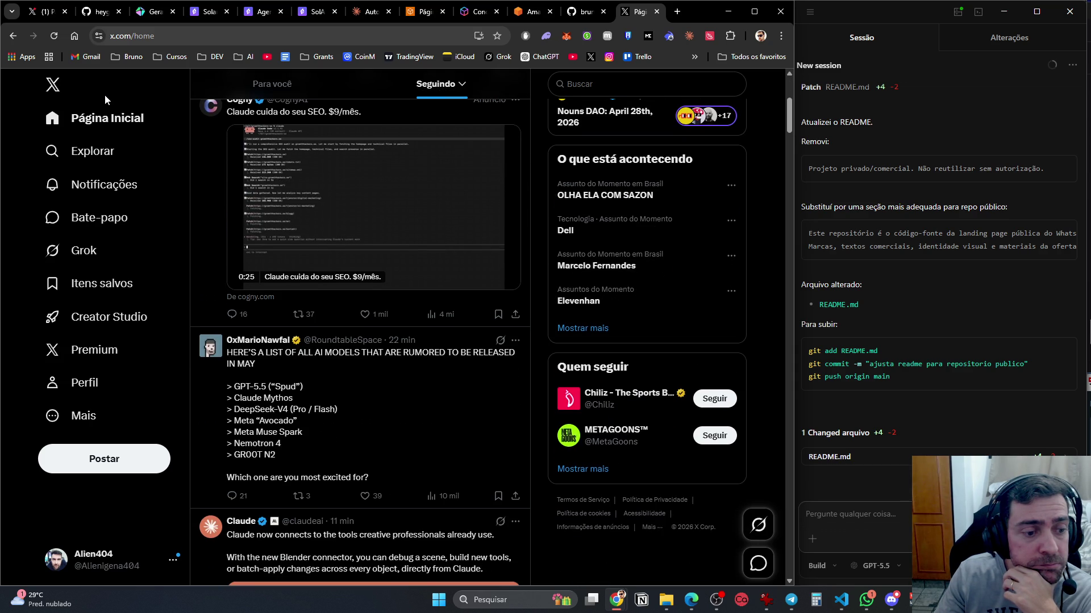
scroll(104, 94, "up", 5)
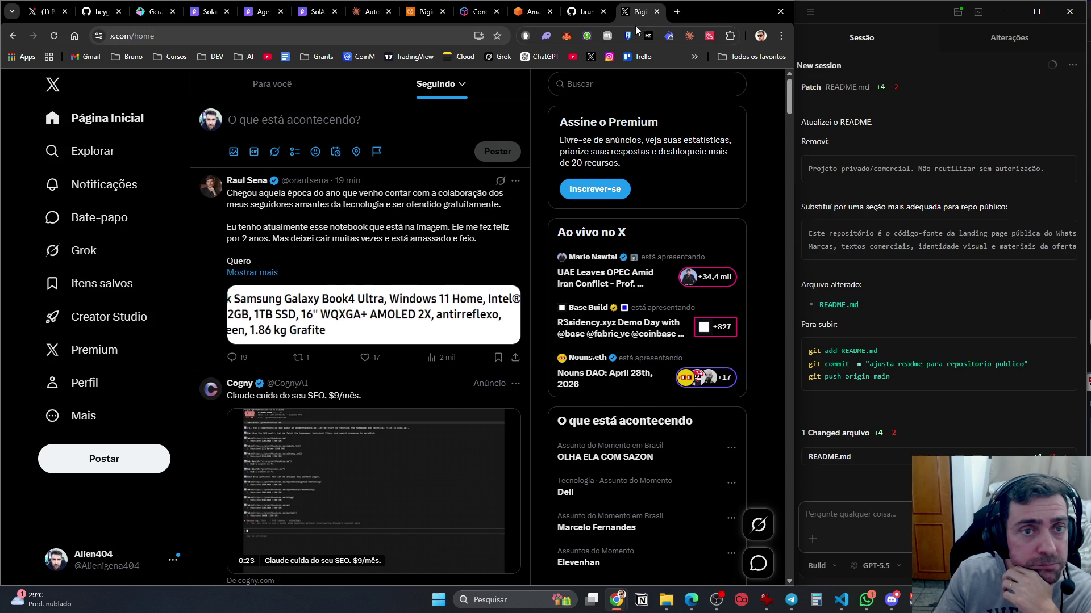
left_click(676, 12)
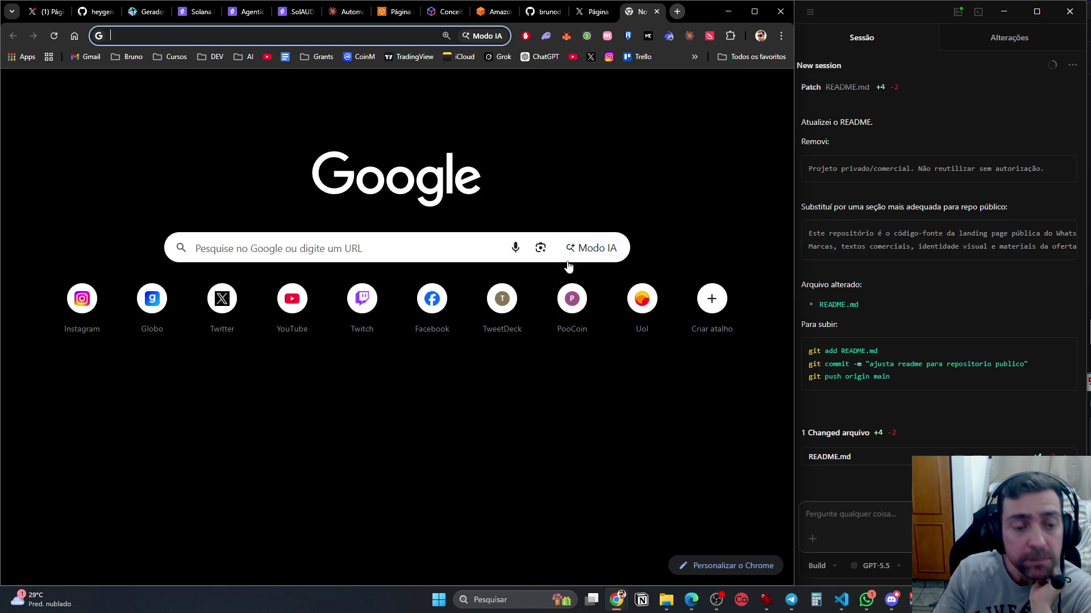
- Load globo.com, dismiss the ad-blocker notice, scroll the news sections, then return to Discord
left_click(173, 311)
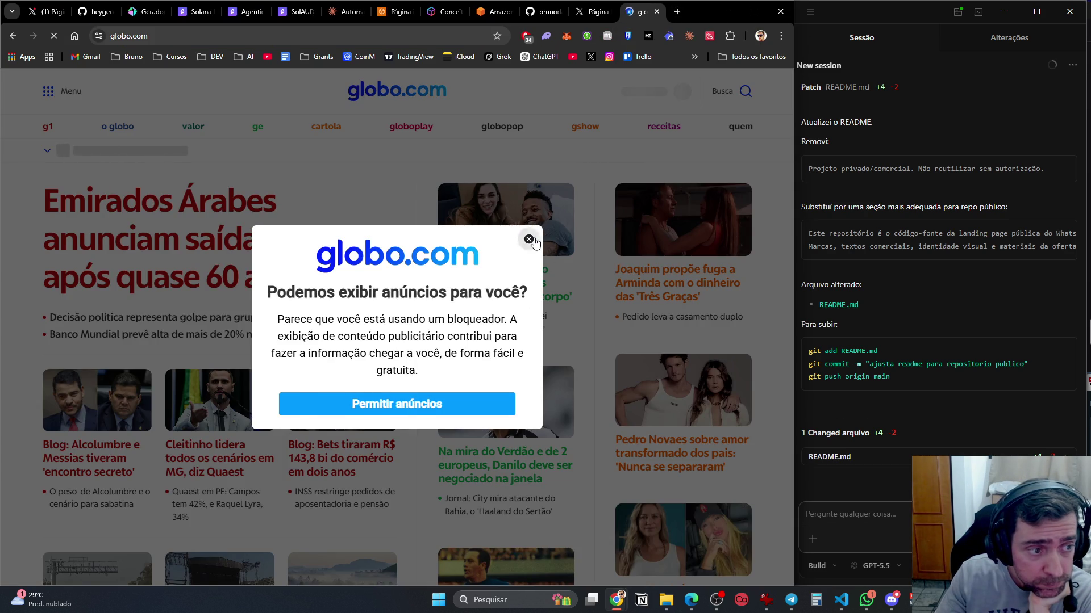
left_click(528, 240)
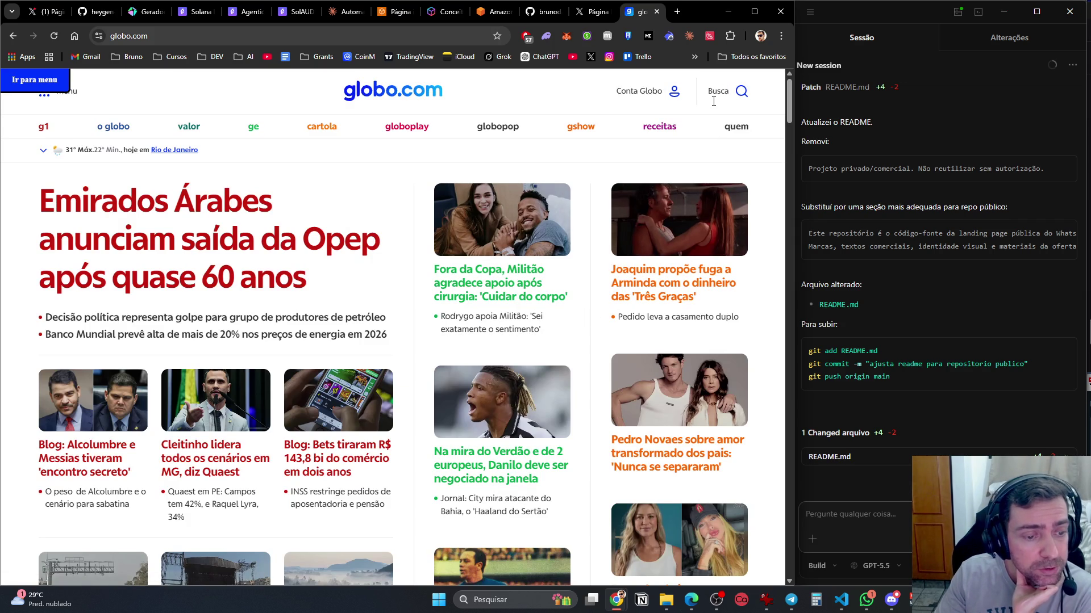
scroll(714, 104, "down", 3)
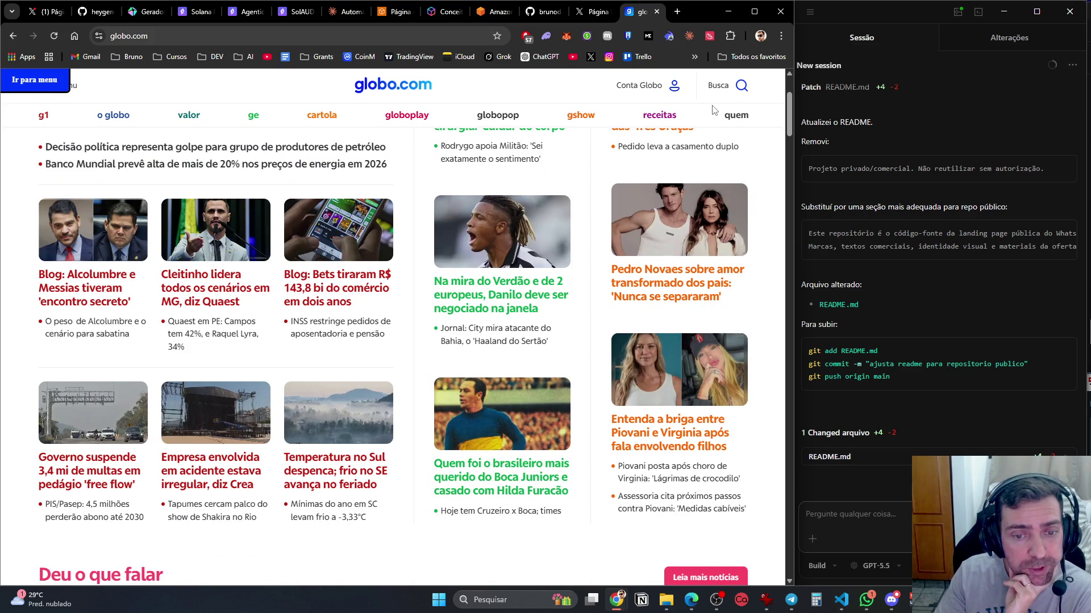
scroll(714, 109, "down", 5)
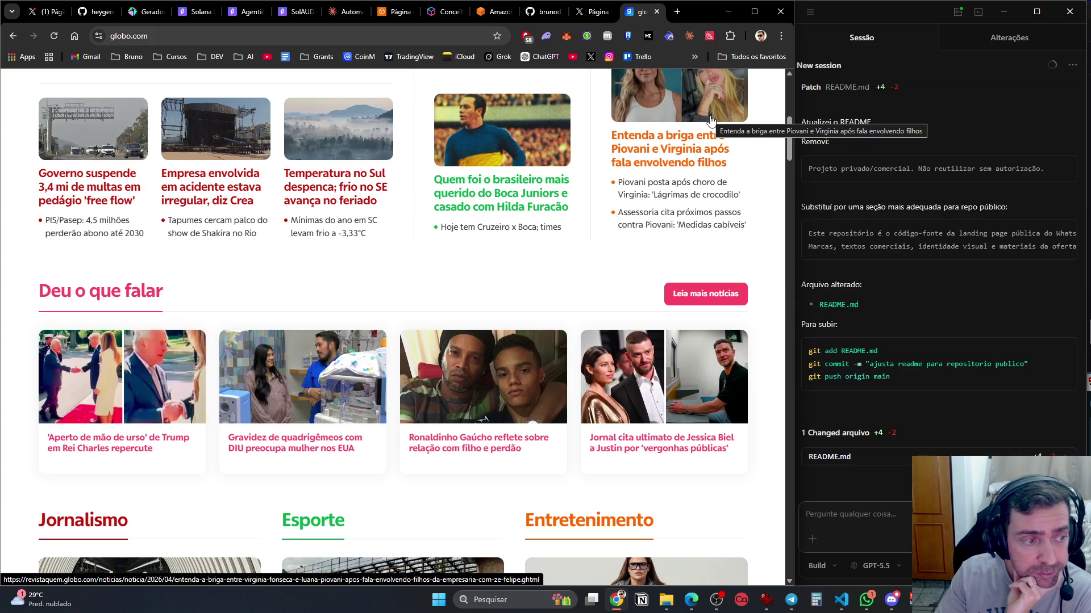
scroll(710, 119, "down", 5)
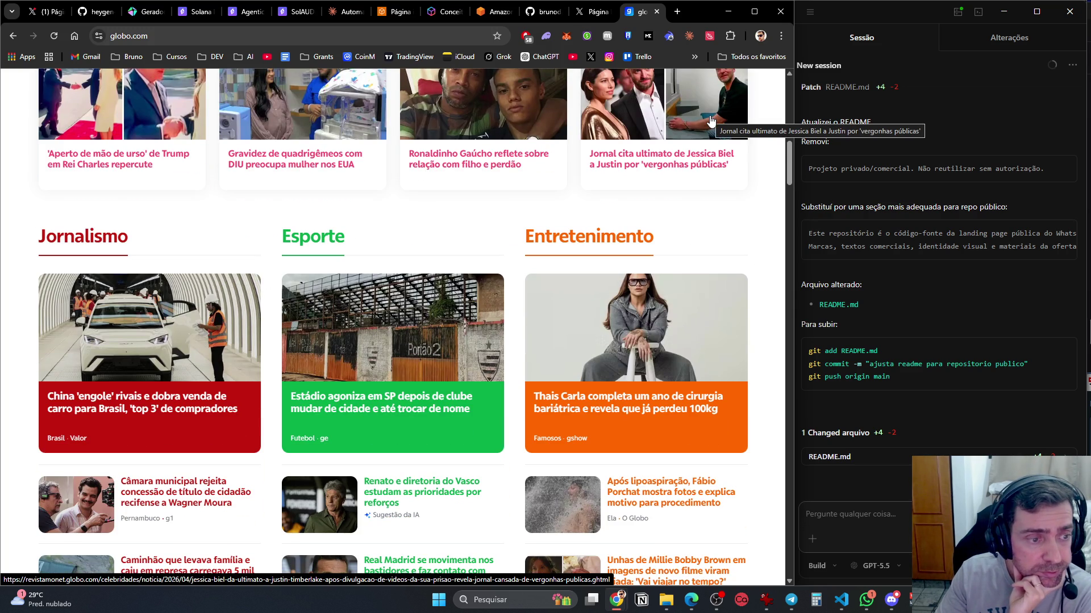
scroll(710, 120, "down", 4)
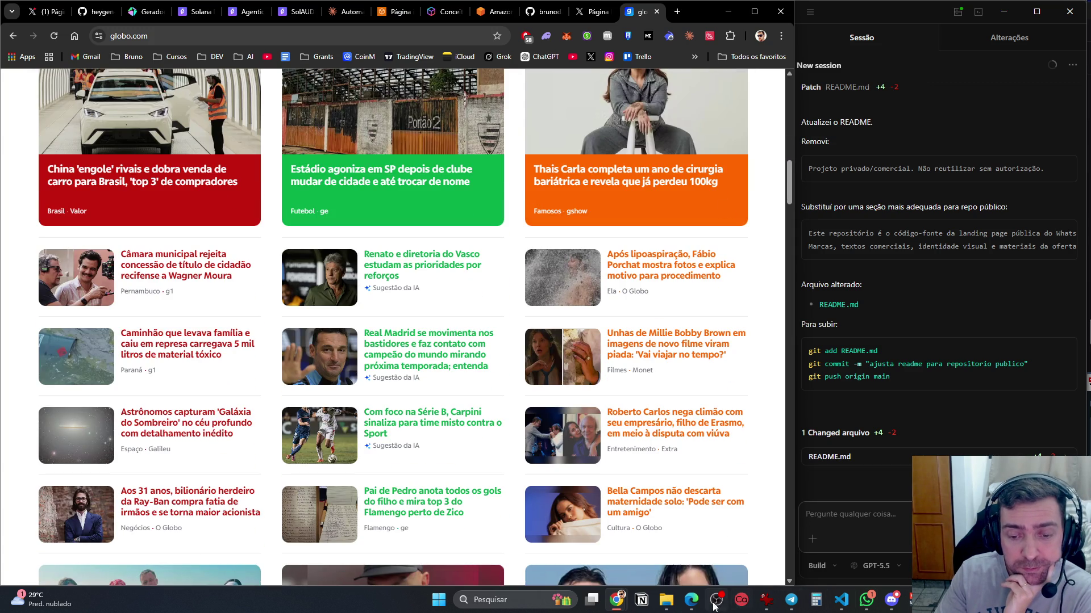
mouse_move(892, 603)
left_click(818, 512)
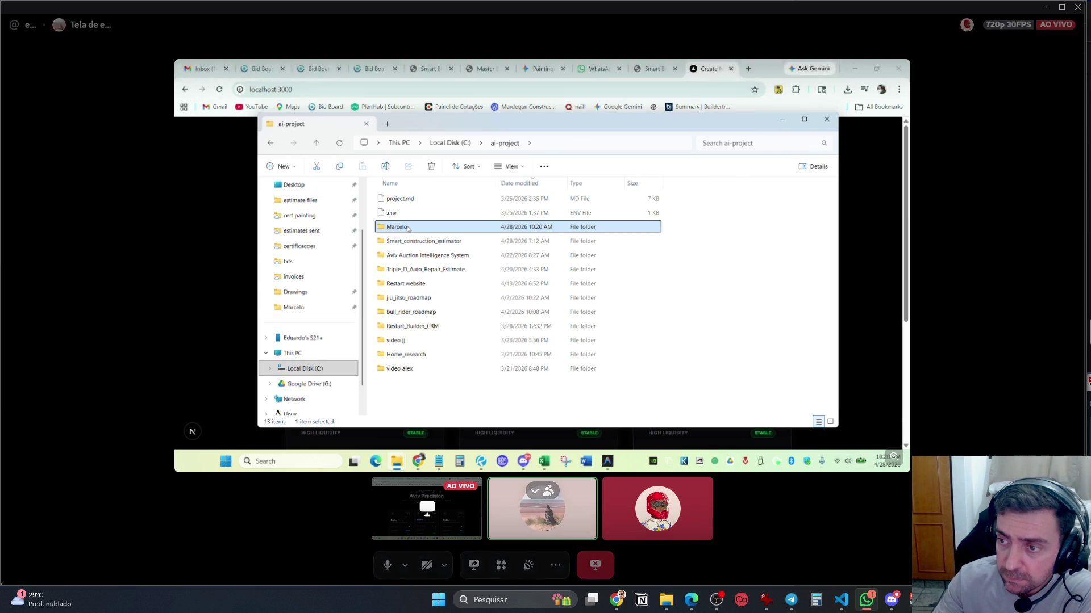
- Browse the shared Explorer from Local Disk (C:) to Google Drive (G:) and open My Drive
left_click(321, 370)
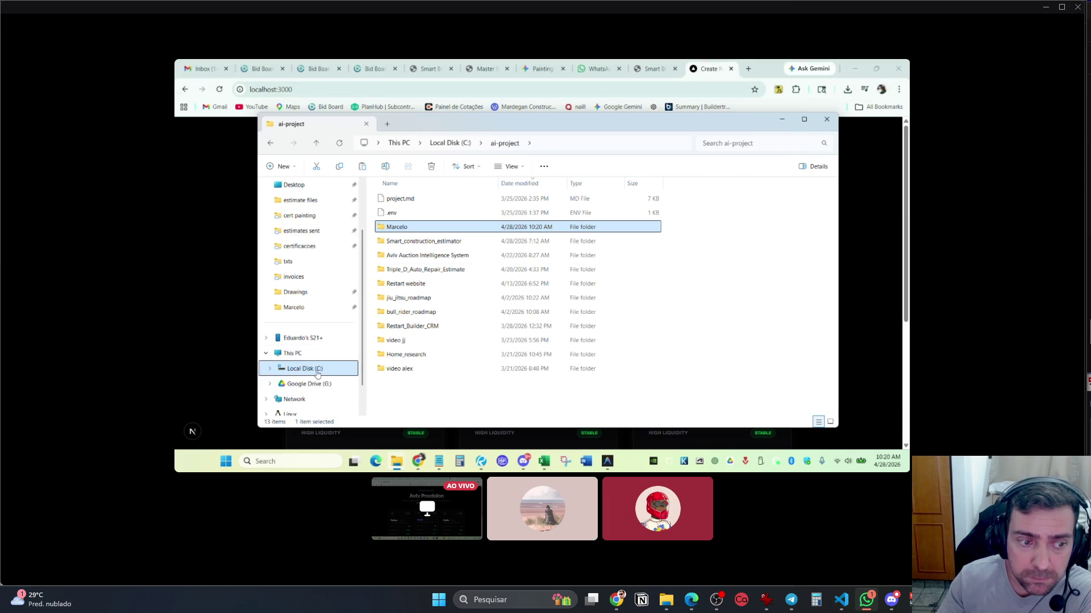
left_click(315, 382)
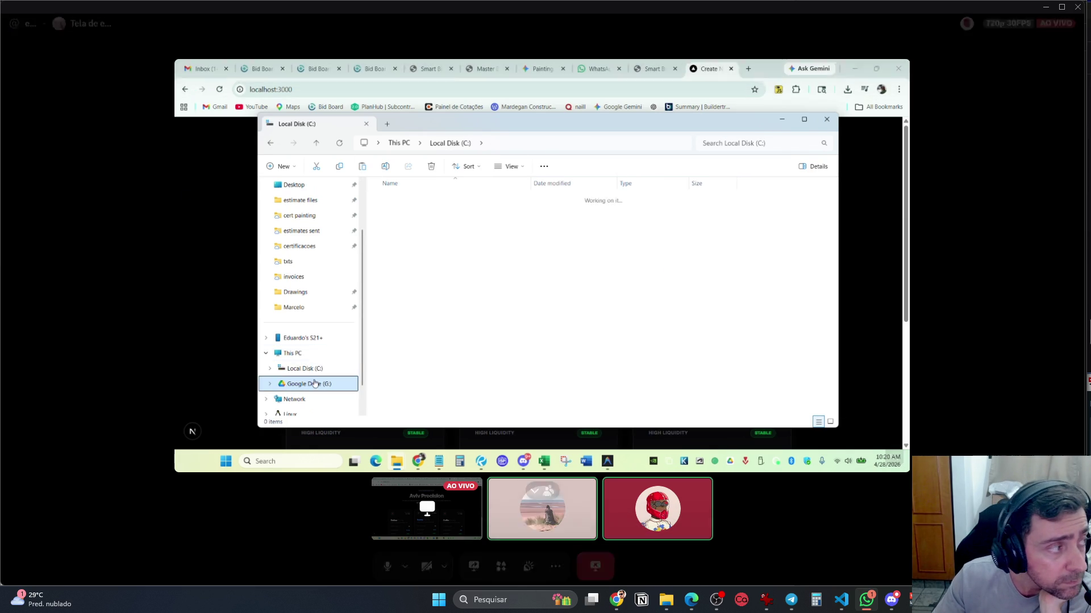
double_click(407, 200)
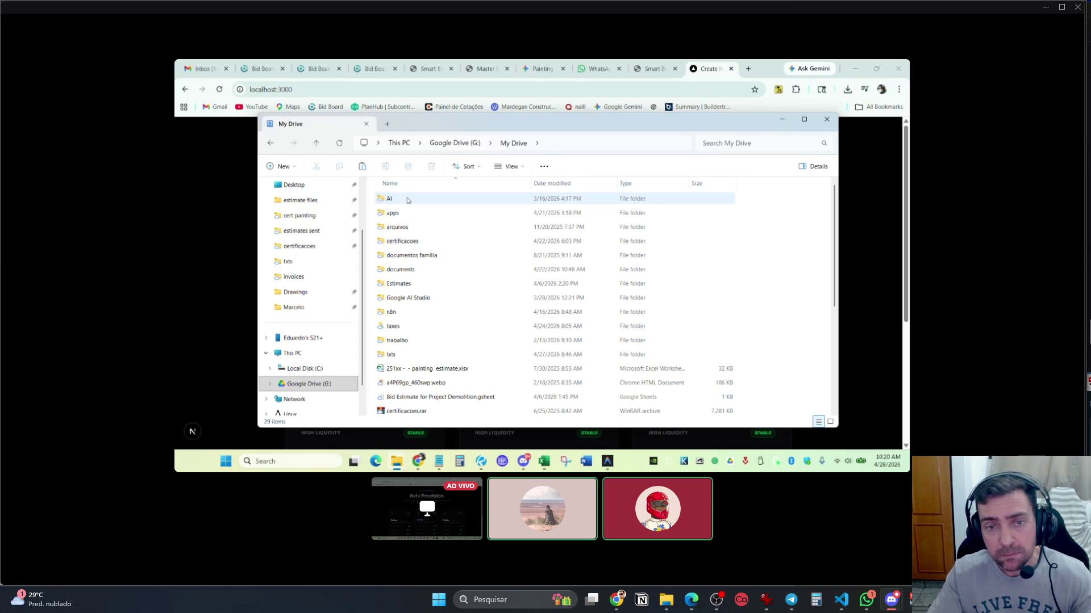
- Bring Chrome forward and load the CNN homepage by entering cnn in the address bar
mouse_move(622, 609)
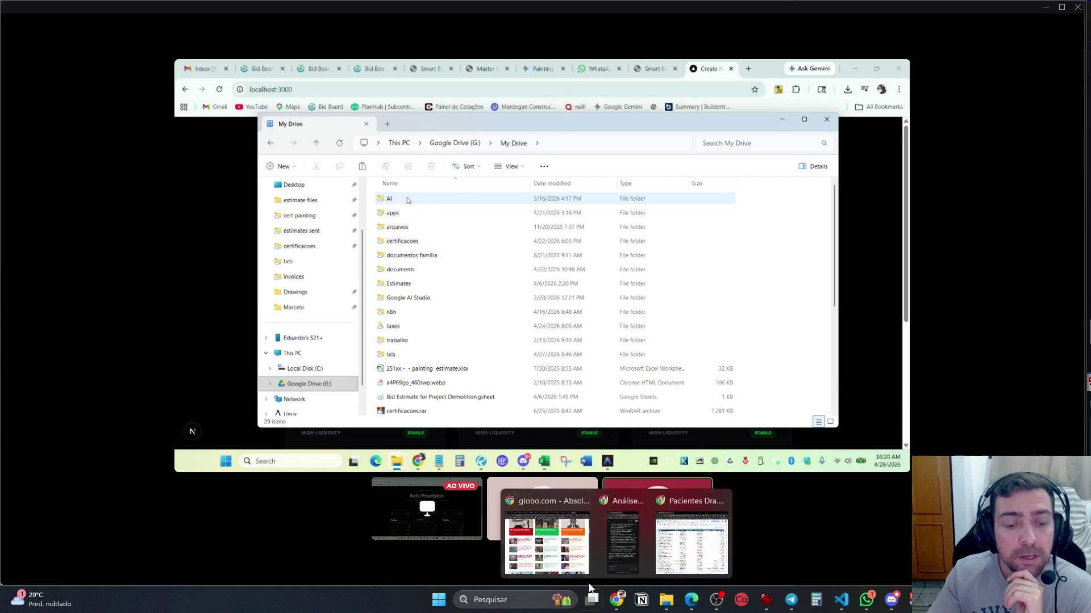
left_click(543, 534)
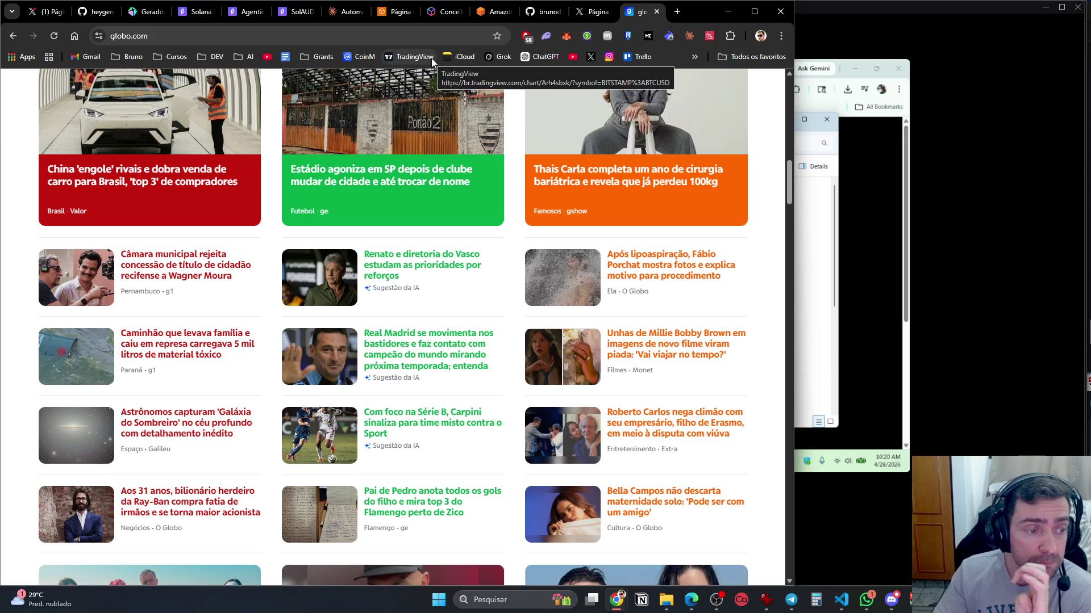
left_click(310, 36)
type("cnn")
key("Return")
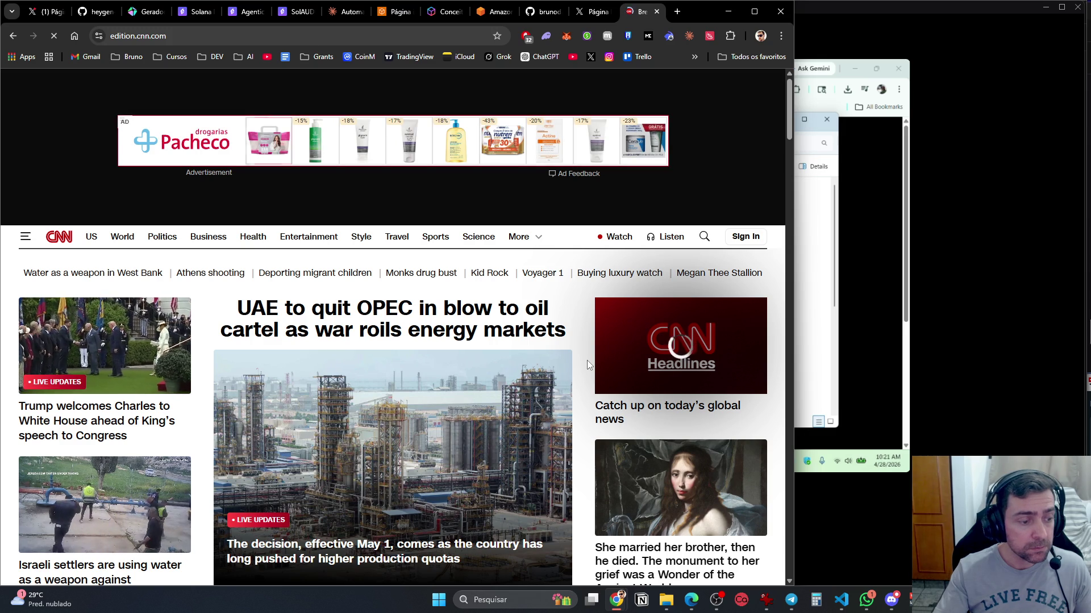
- Scroll through the CNN homepage, then close its tab with Ctrl+W
scroll(588, 360, "down", 2)
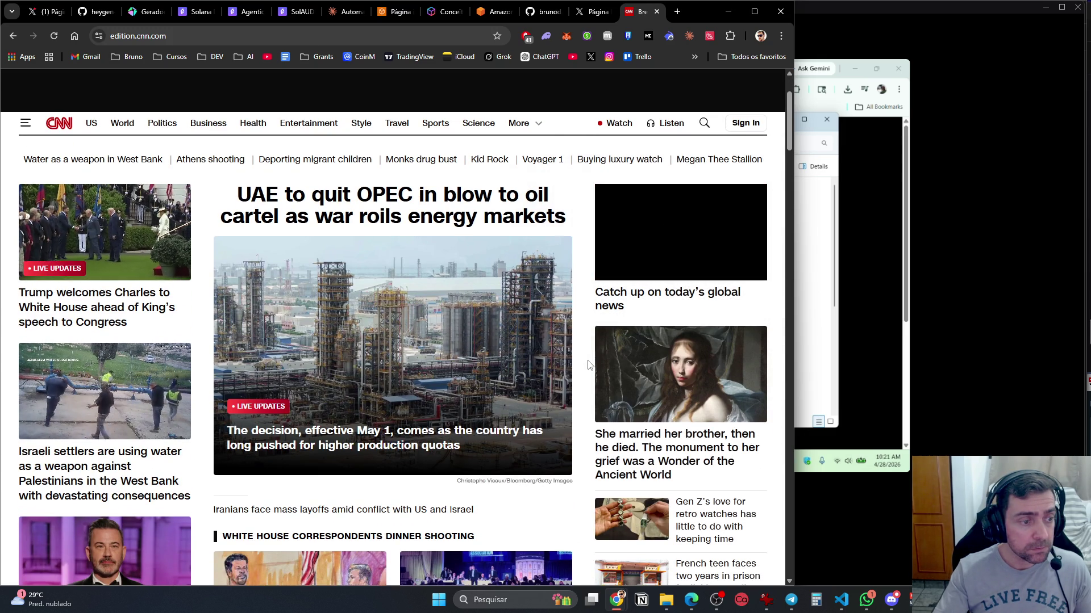
scroll(589, 364, "down", 4)
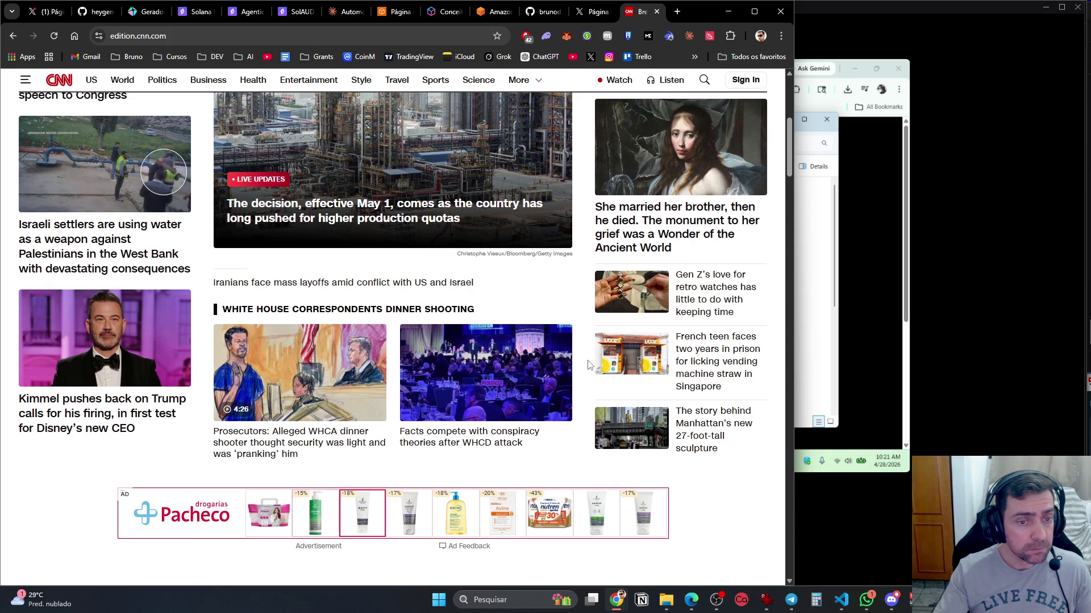
scroll(588, 364, "up", 4)
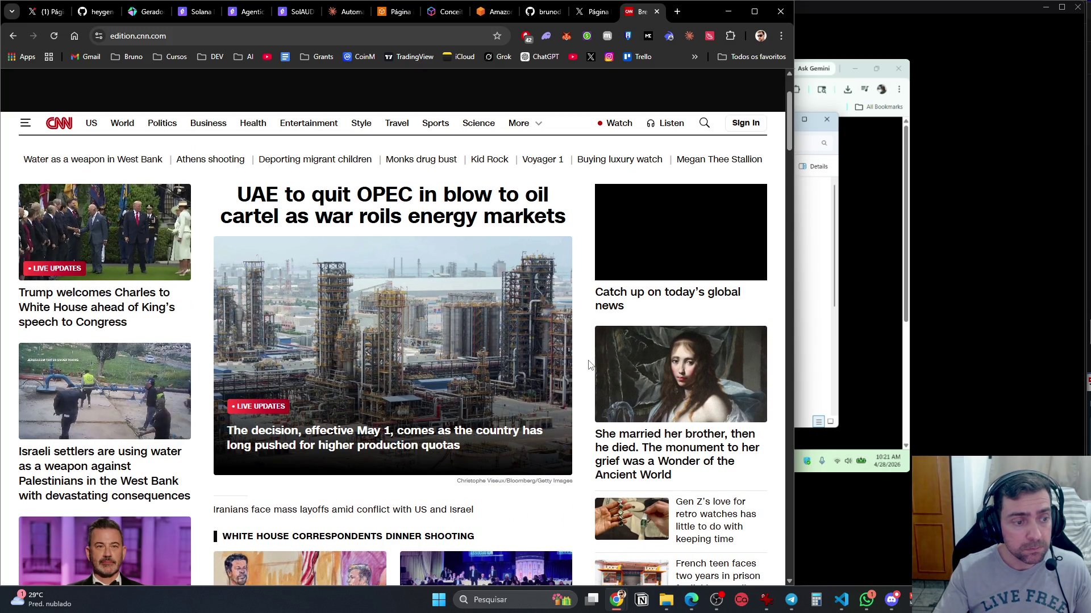
scroll(588, 364, "down", 10)
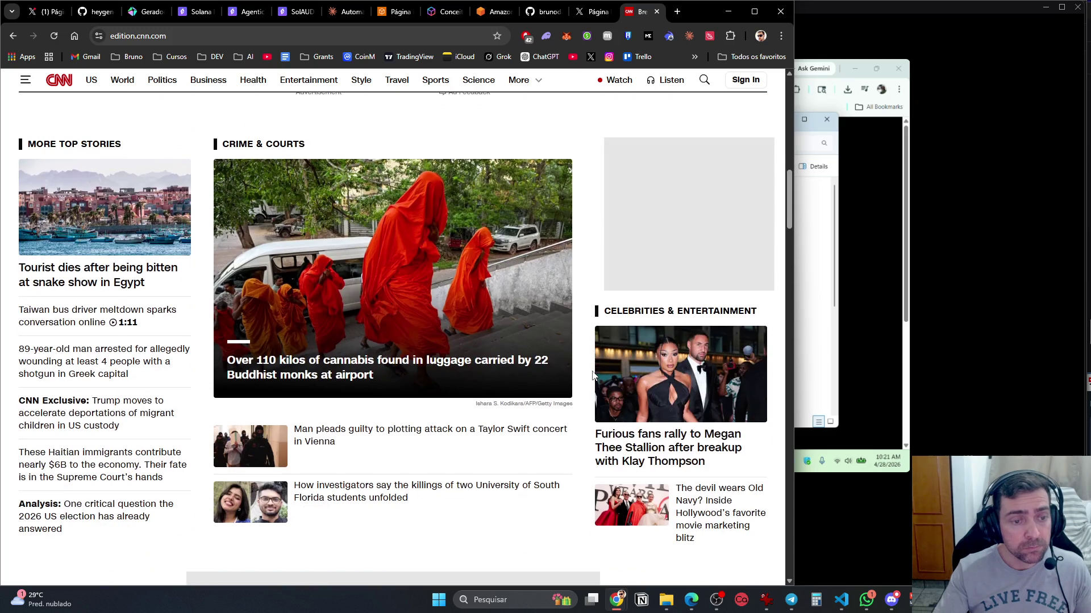
scroll(596, 375, "down", 8)
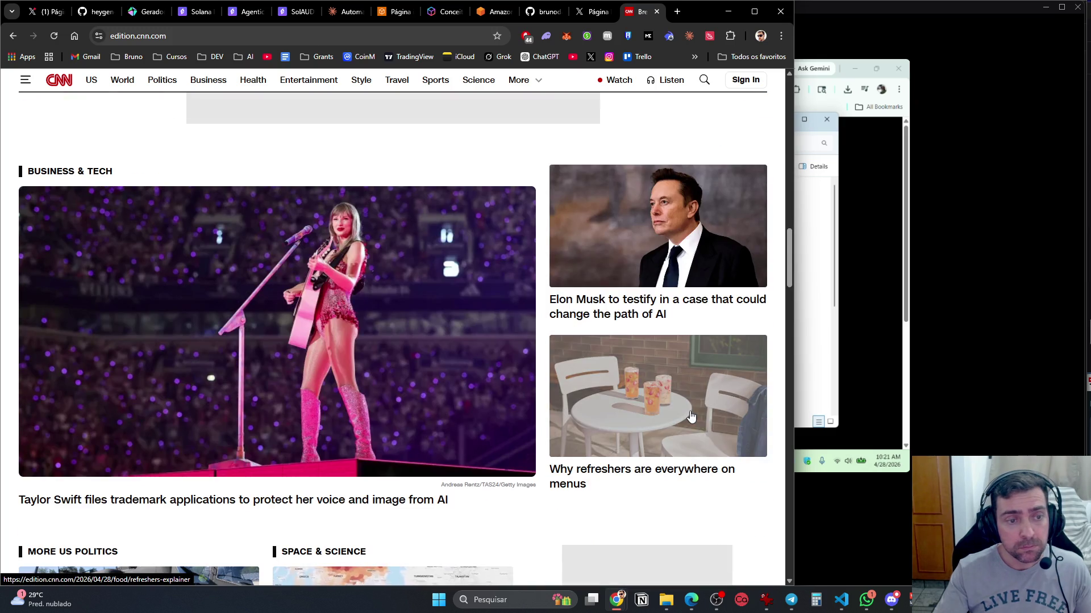
scroll(691, 418, "down", 7)
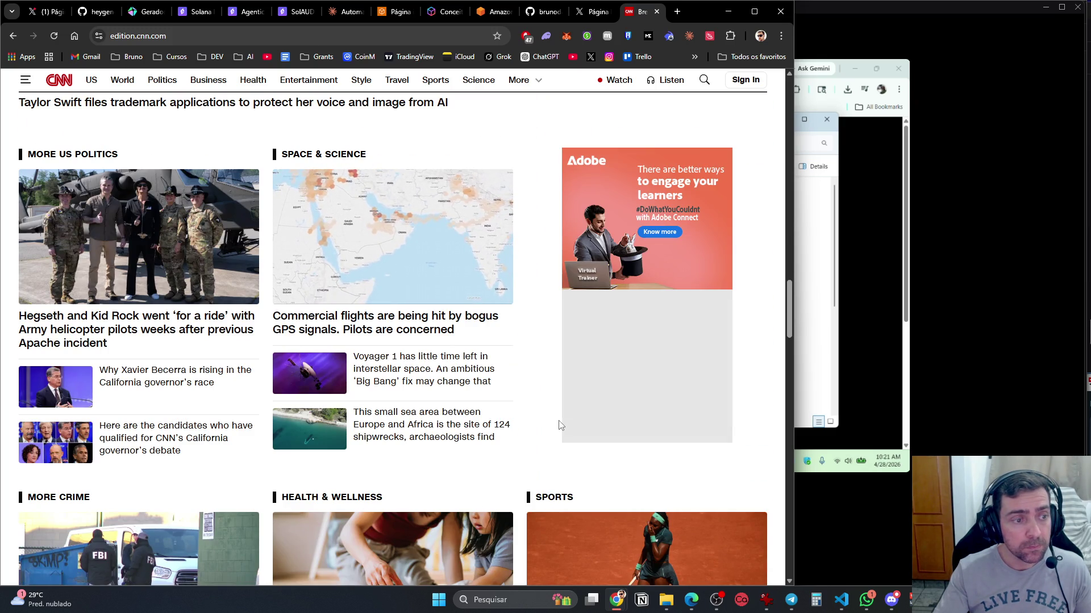
scroll(560, 425, "down", 7)
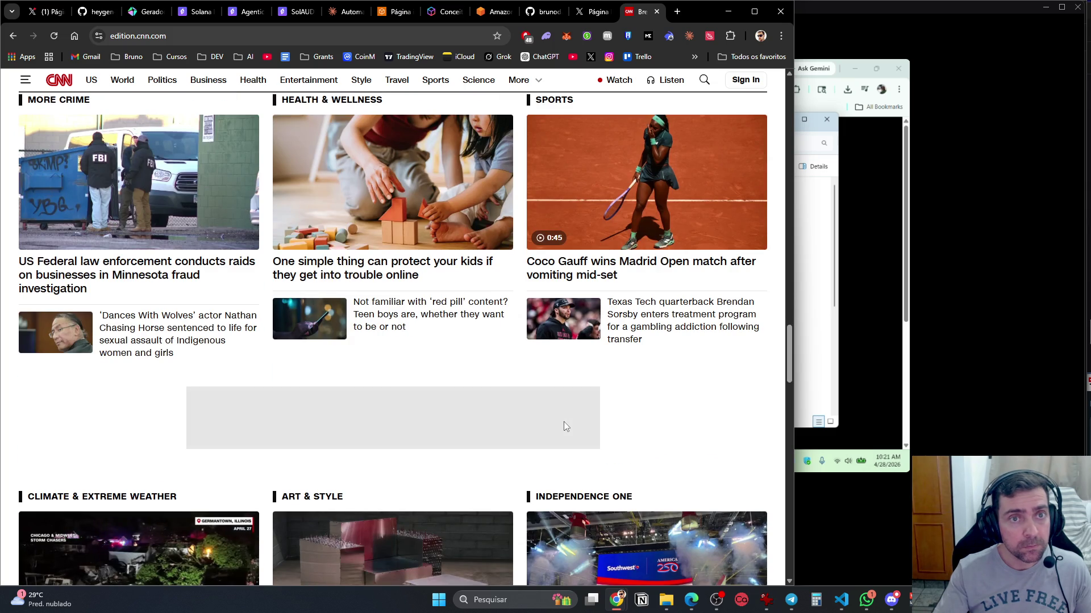
key("ctrl+w")
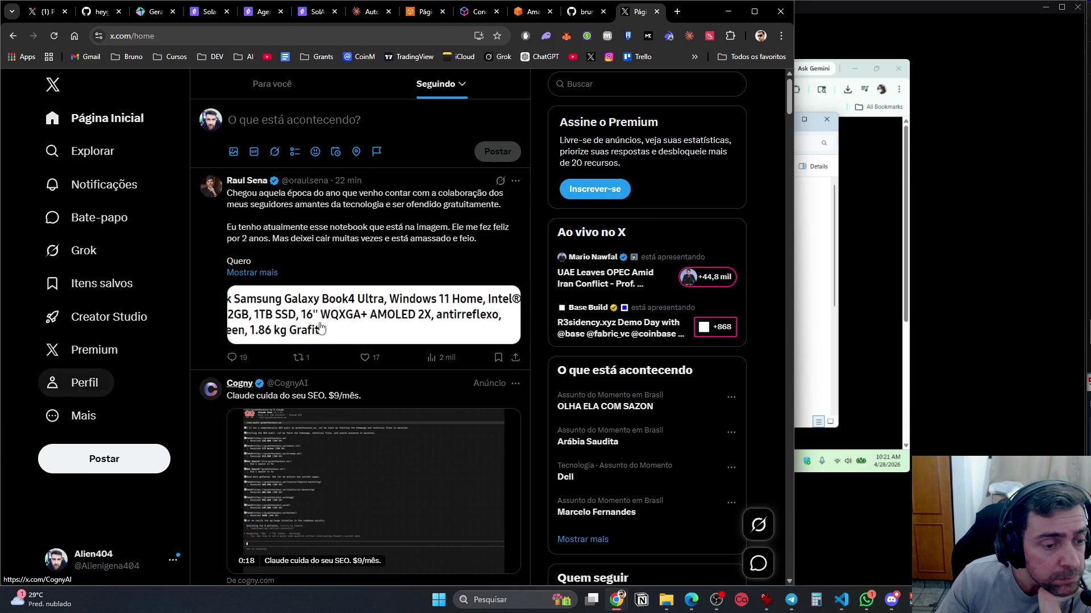
- Look over the GitHub and AWS sign-in tabs, then return to the Discord screen share
left_click(584, 12)
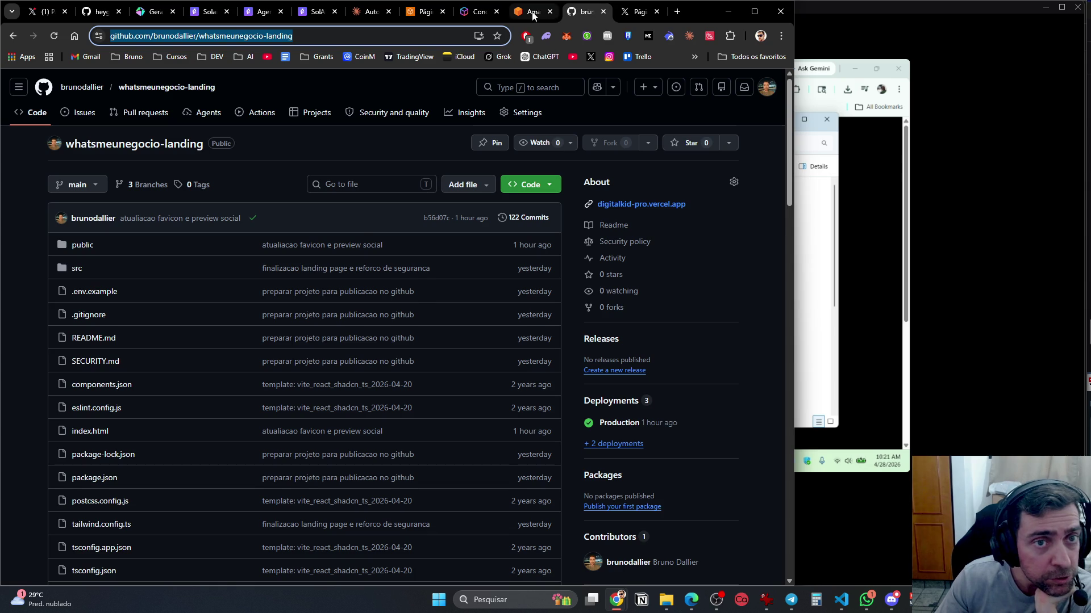
left_click(534, 12)
mouse_move(866, 601)
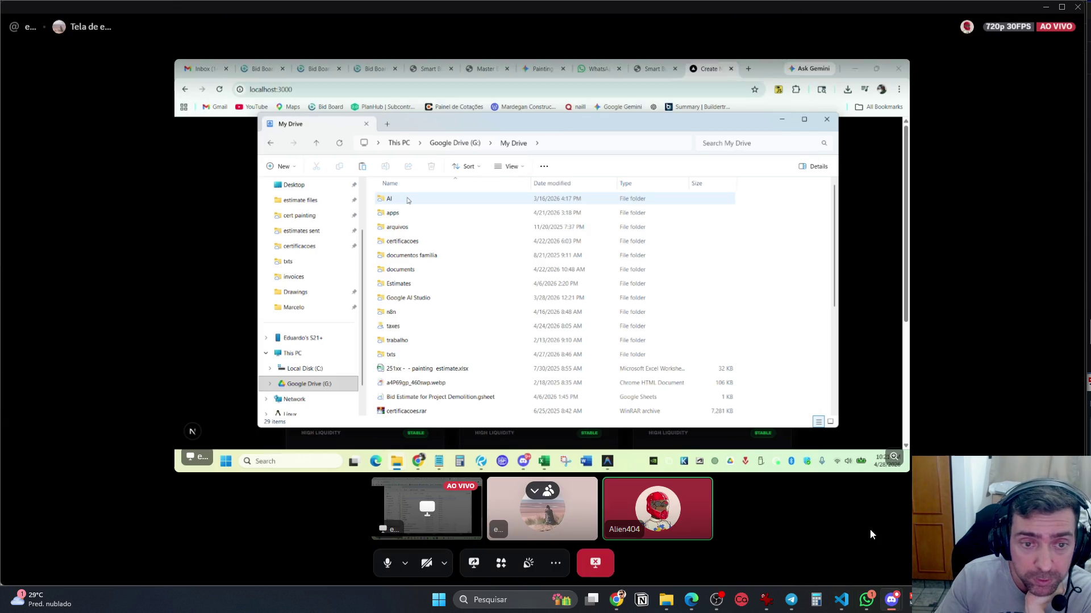
left_click(868, 531)
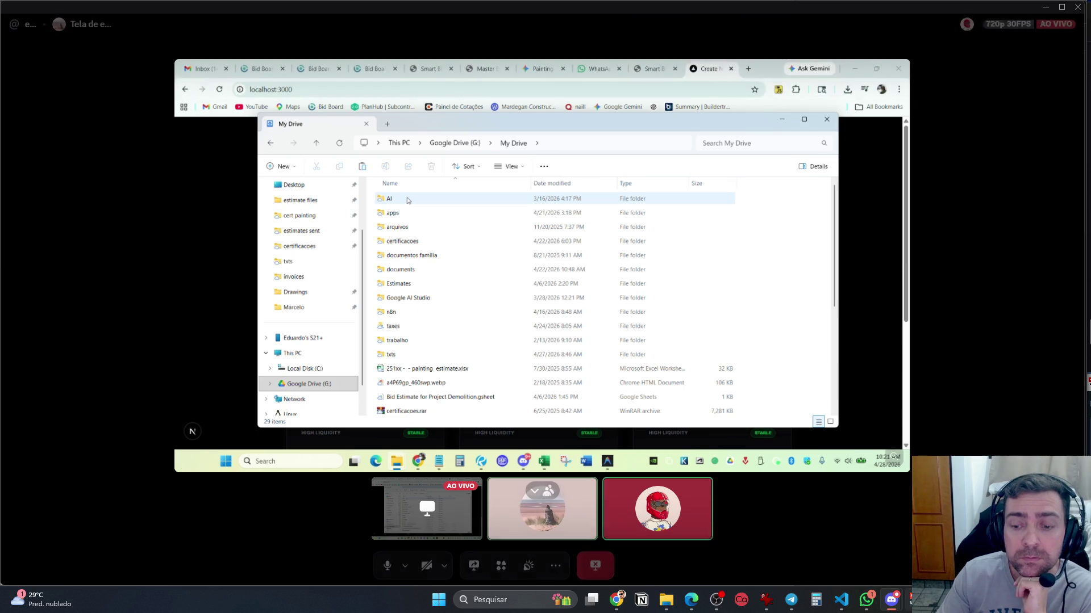
- Bring the Discord stream popout forward and raise the Aviv Precision browser in the shared screen
mouse_move(890, 600)
left_click(830, 537)
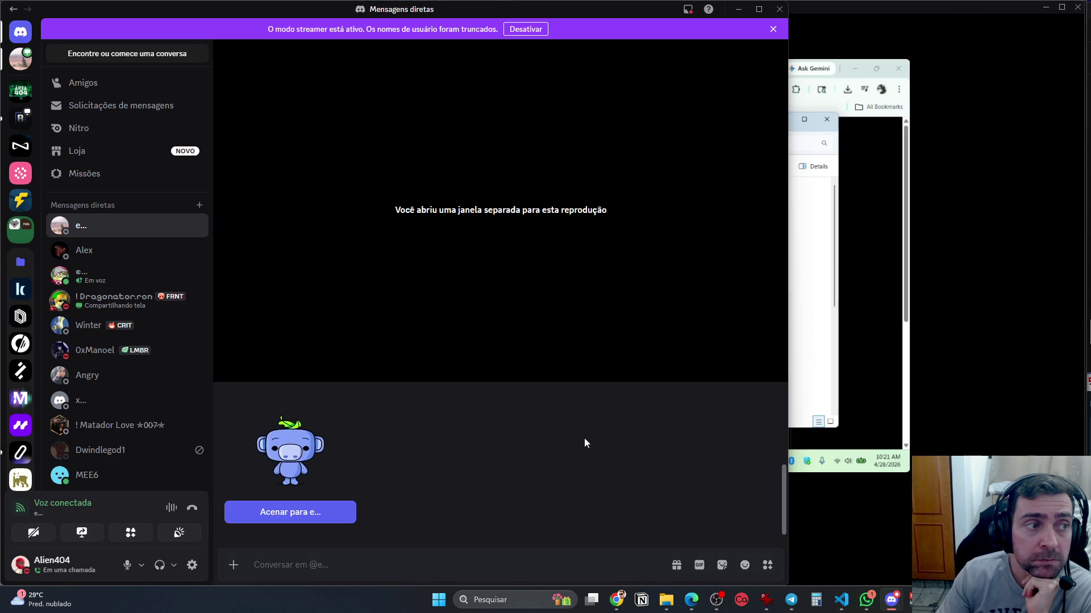
mouse_move(890, 600)
left_click(903, 517)
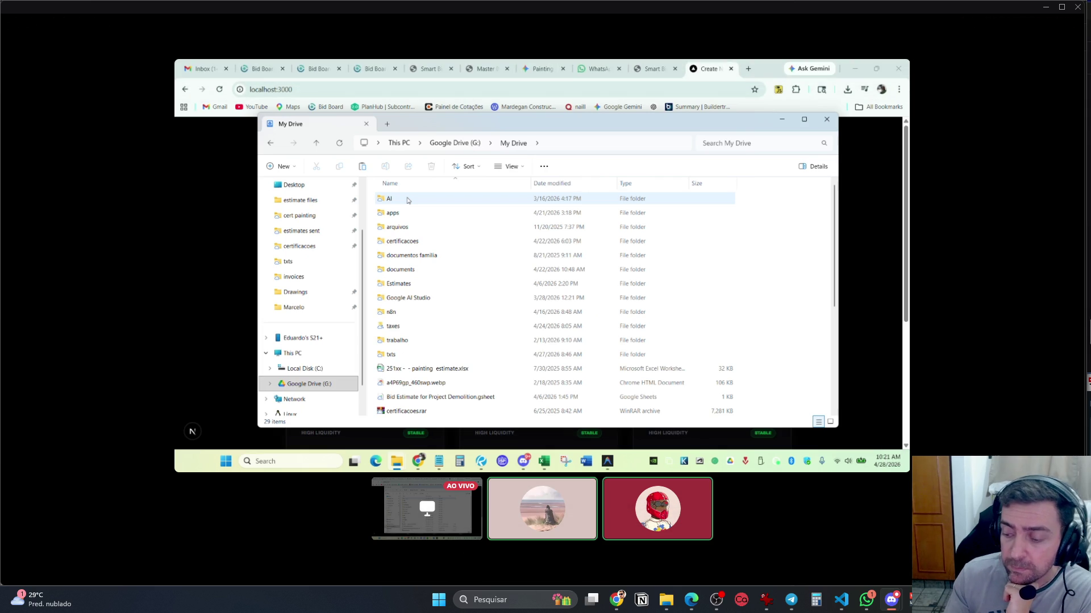
mouse_move(993, 178)
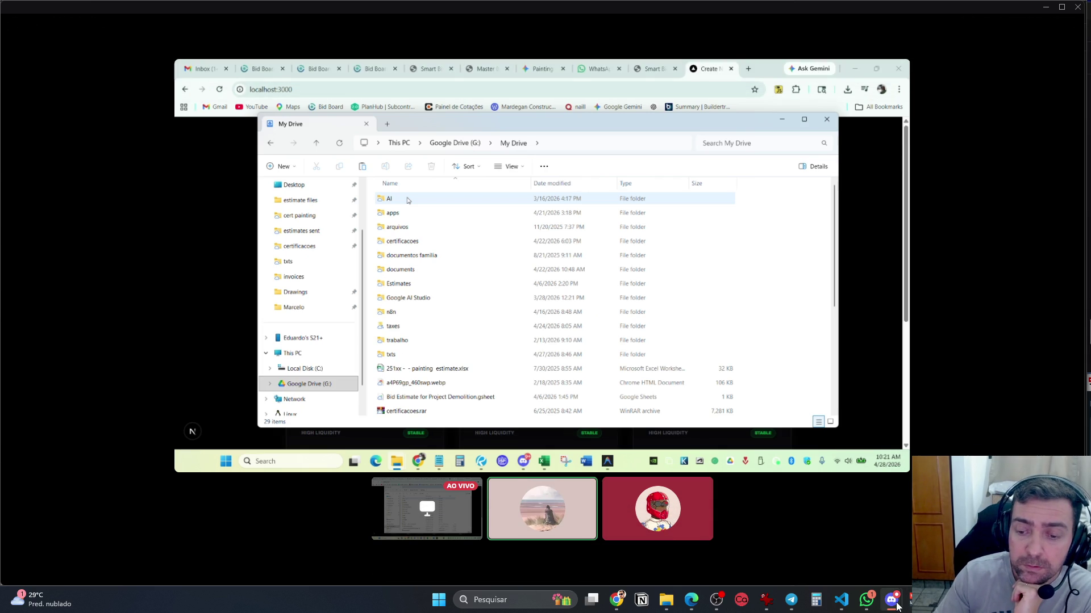
mouse_move(896, 607)
left_click(801, 531)
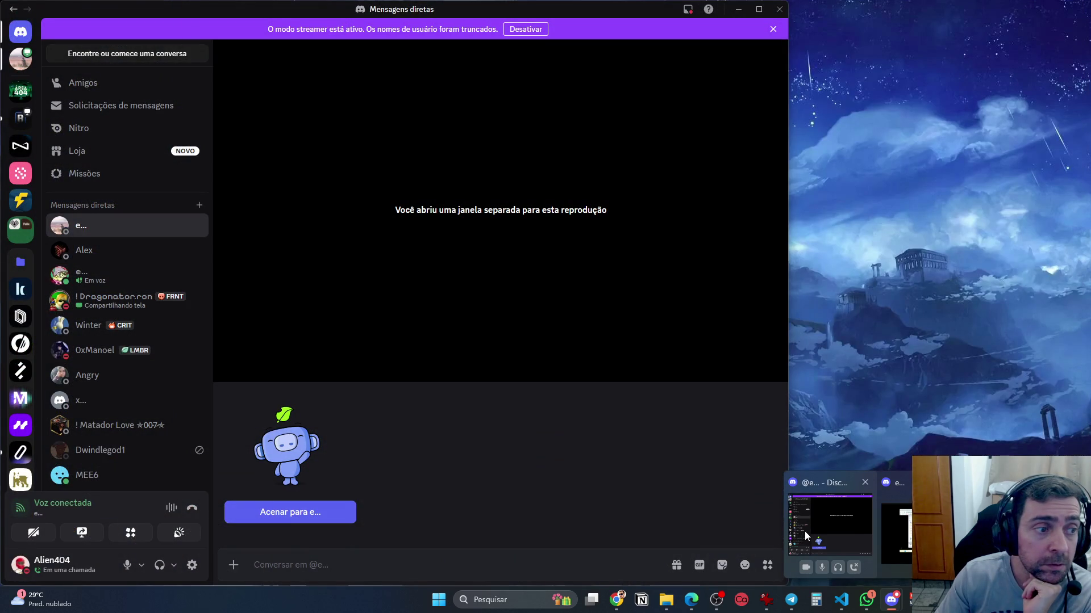
left_click(898, 531)
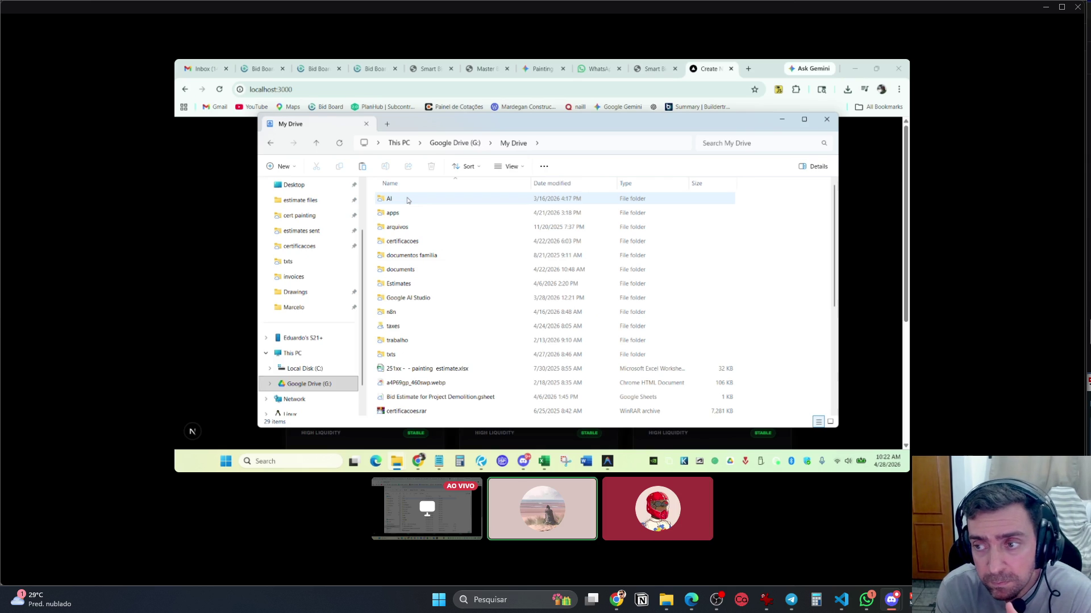
left_click(861, 222)
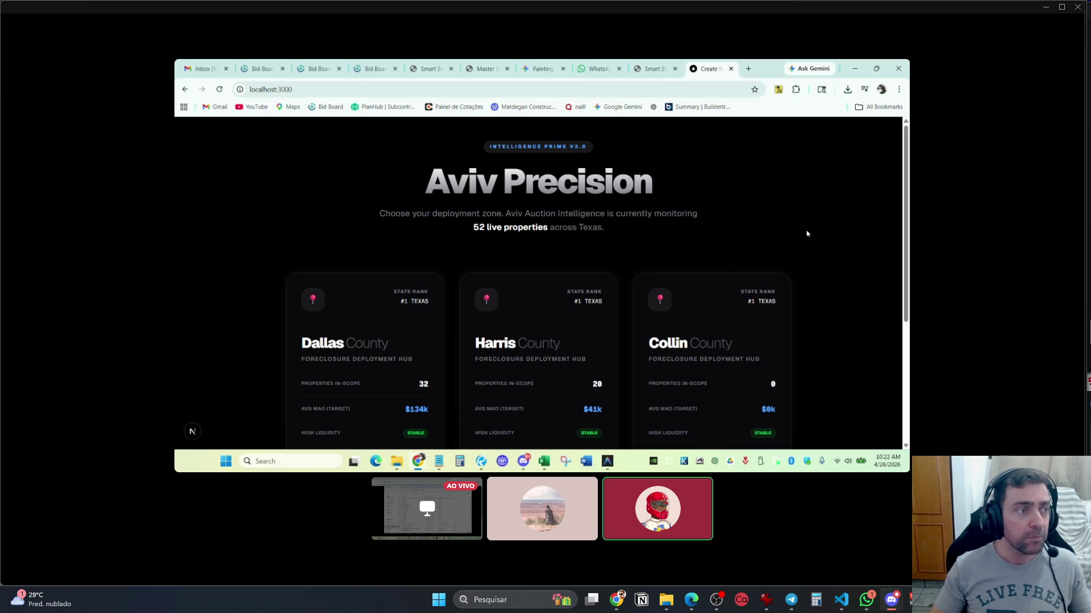
- Step through the painting proposal tab to the Smart B estimator app tab
left_click(481, 69)
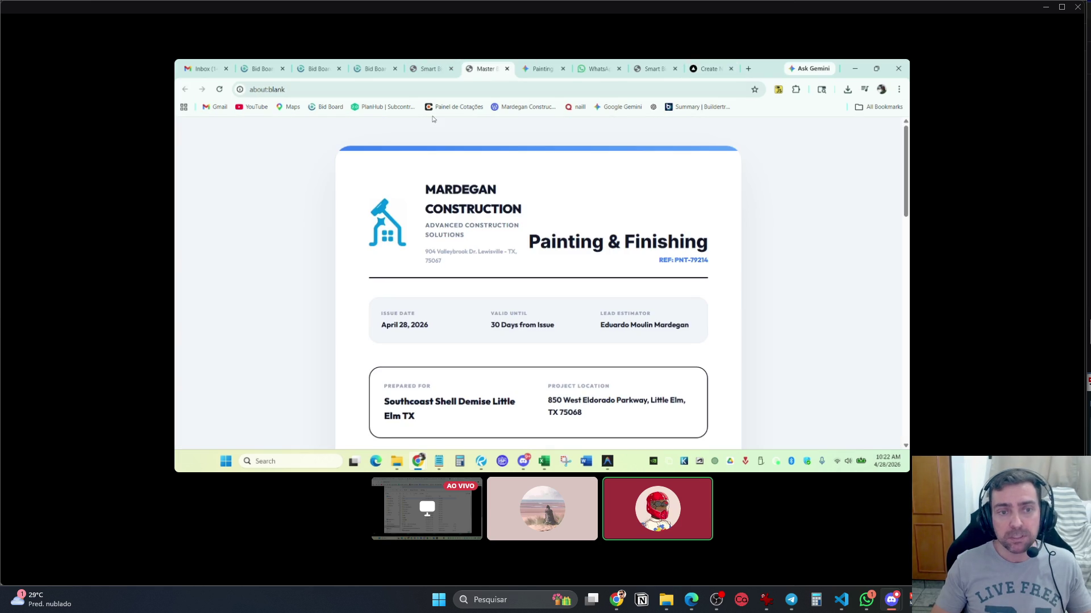
left_click(429, 69)
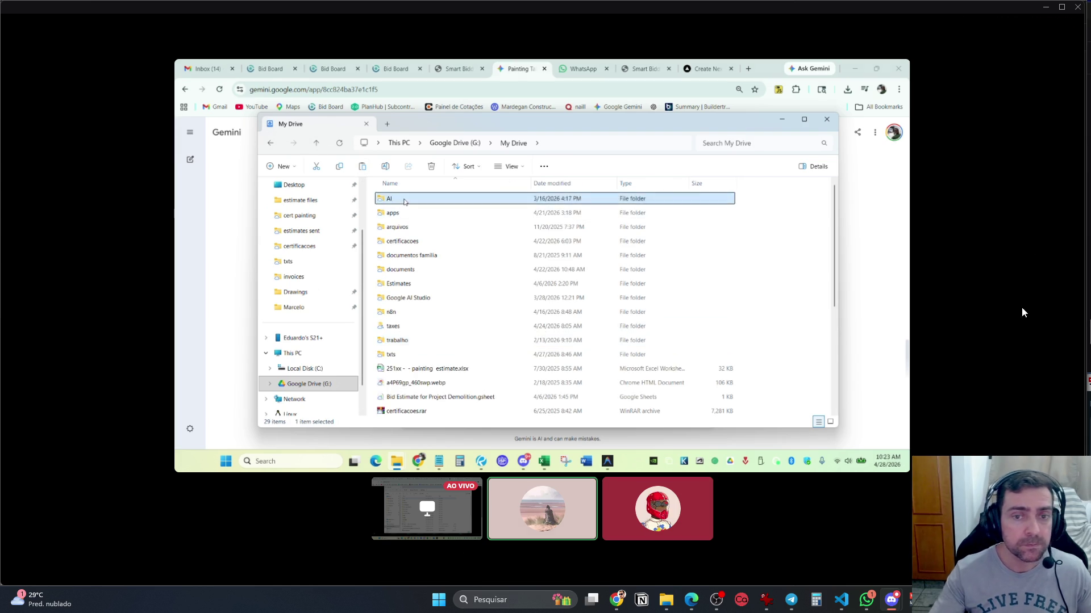
- Set aside the stream popout, bring up Chrome, close its Google Drive tab and minimize it
left_click(1045, 7)
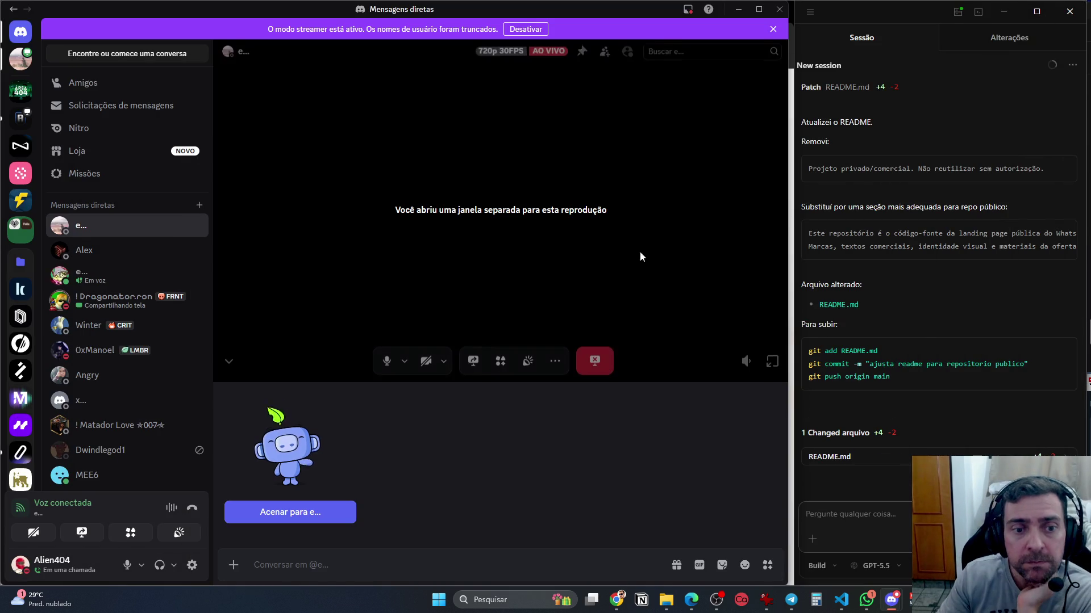
left_click(863, 599)
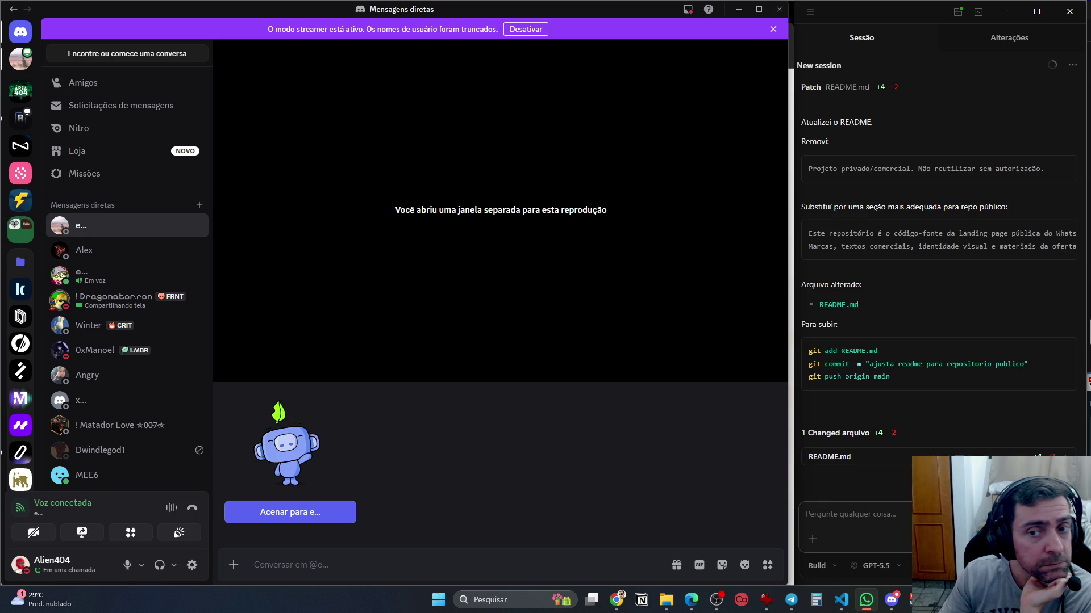
mouse_move(895, 602)
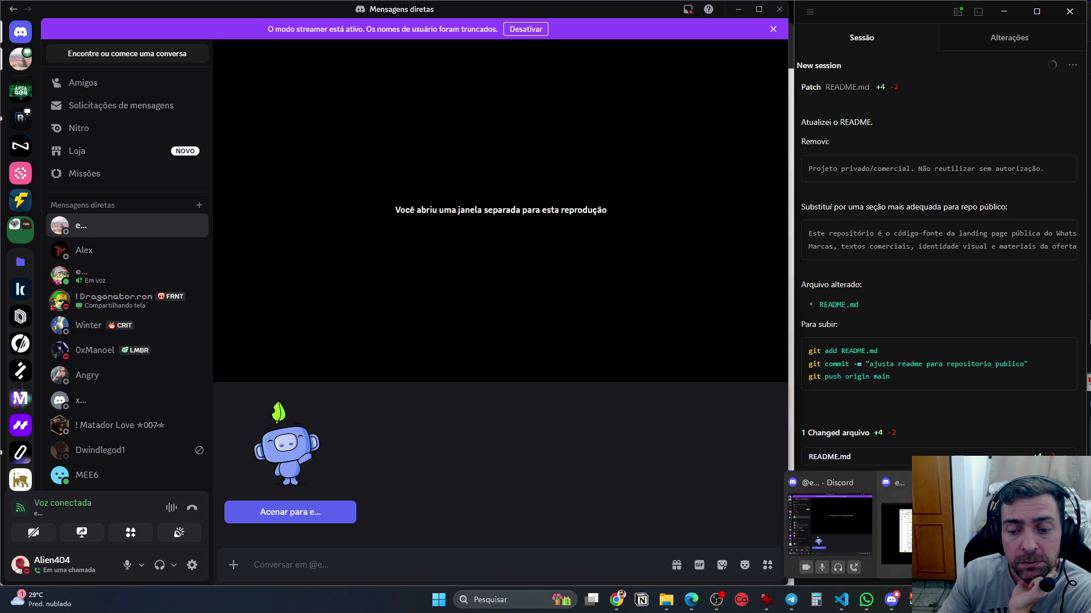
left_click(915, 517)
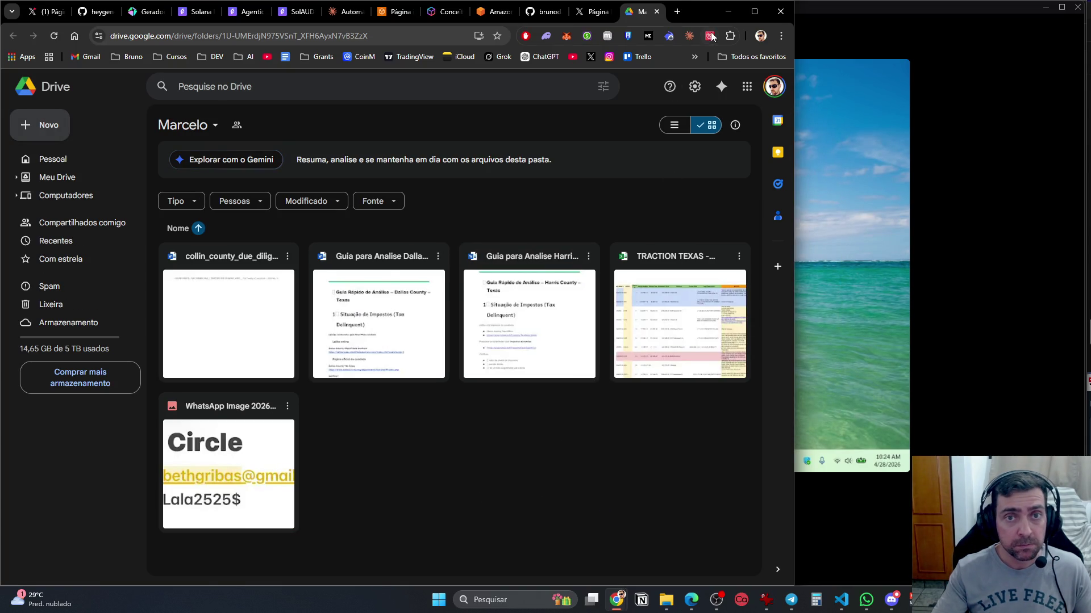
left_click(657, 12)
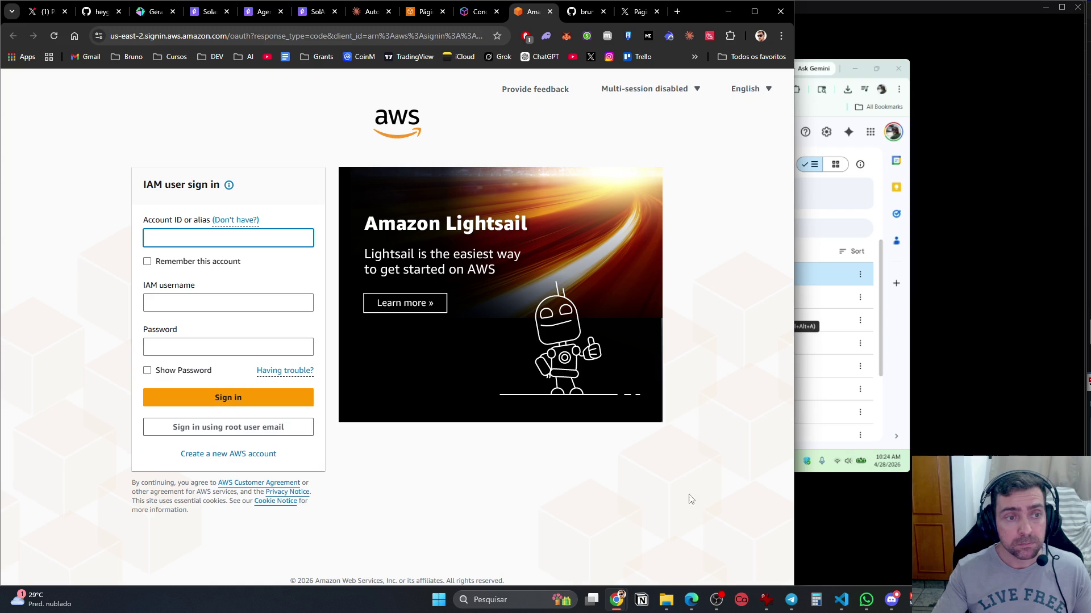
left_click(728, 12)
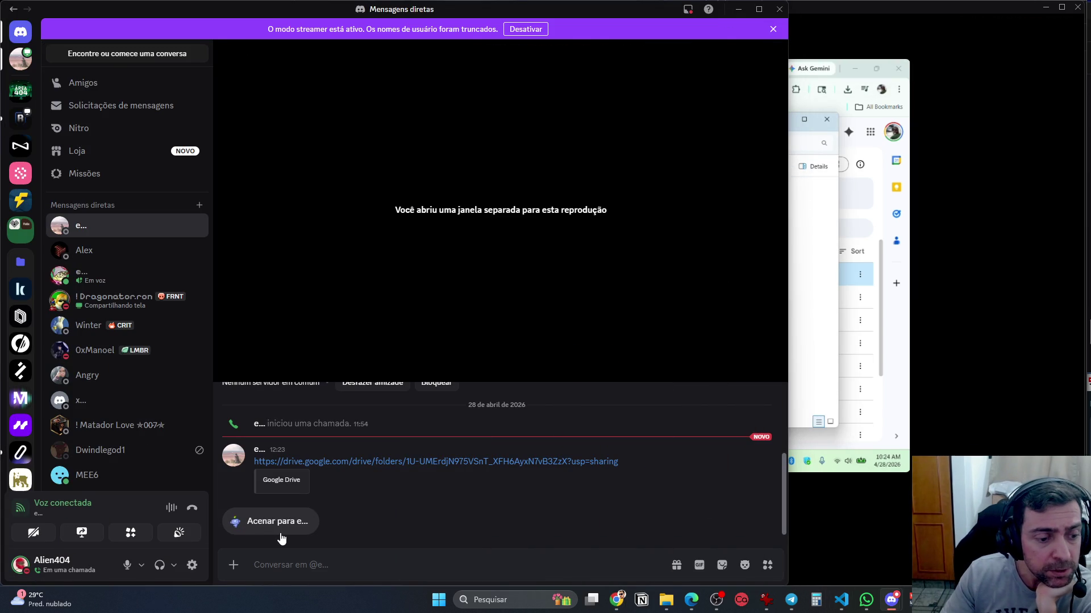
- Check Area 404's chat-geral channel, then minimize that window to get back to the shared-screen call
left_click(21, 90)
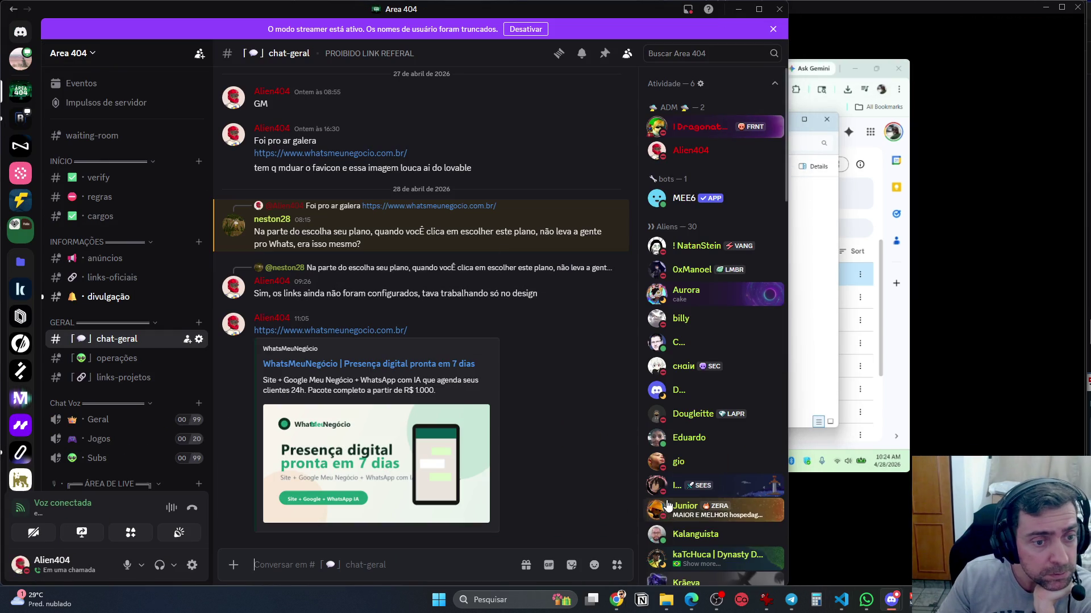
left_click(738, 10)
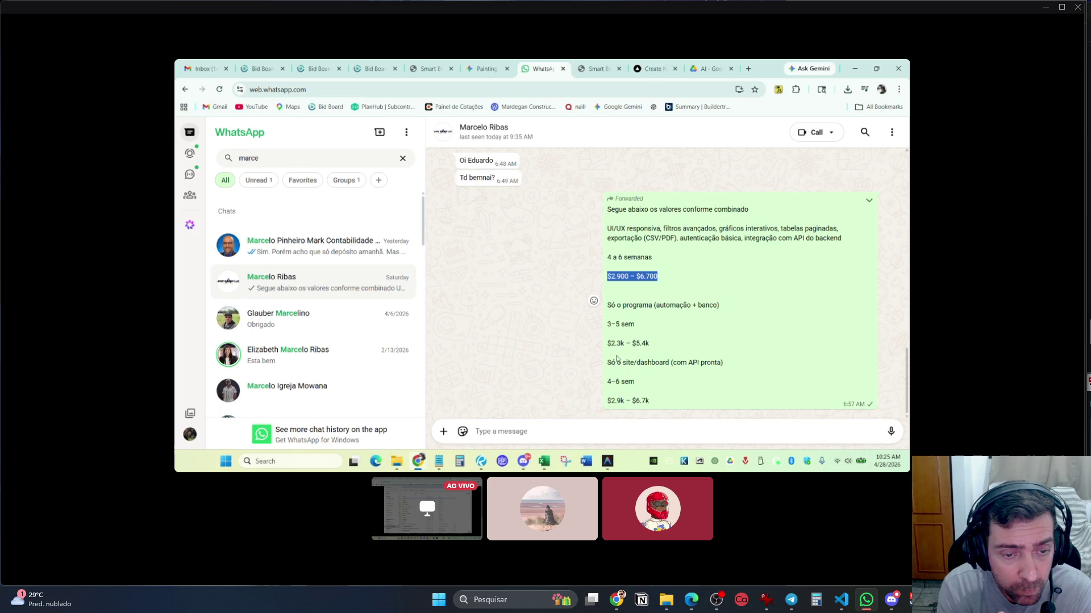
left_click(397, 463)
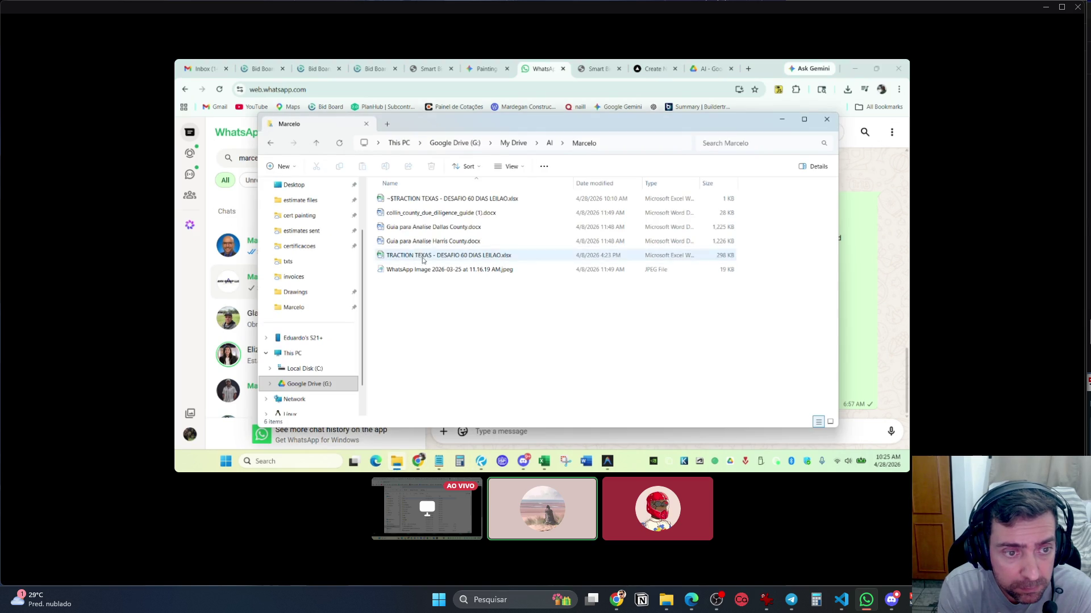
left_click(323, 232)
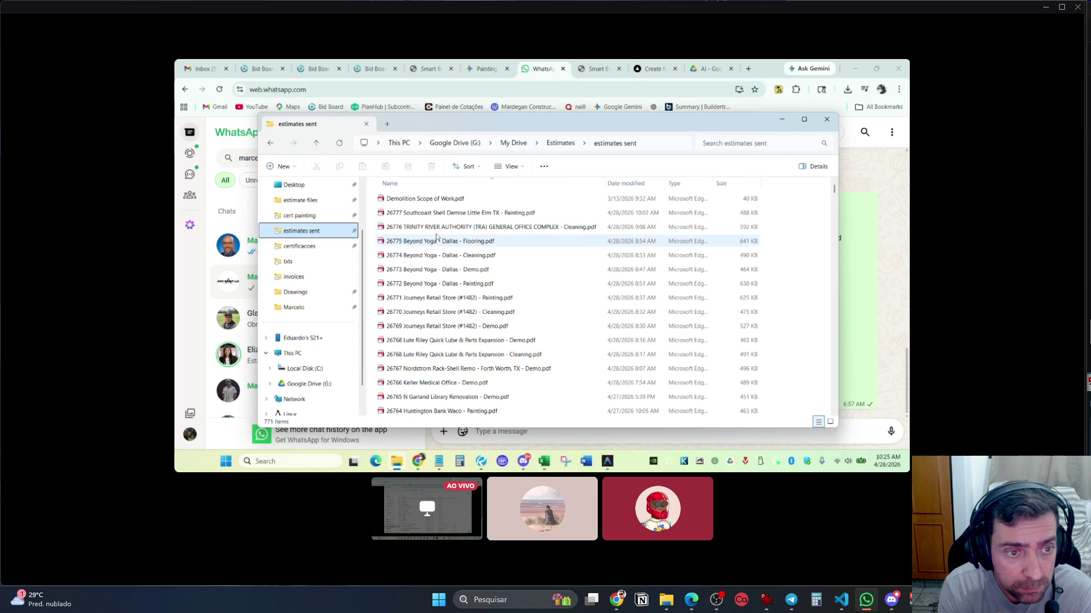
double_click(438, 227)
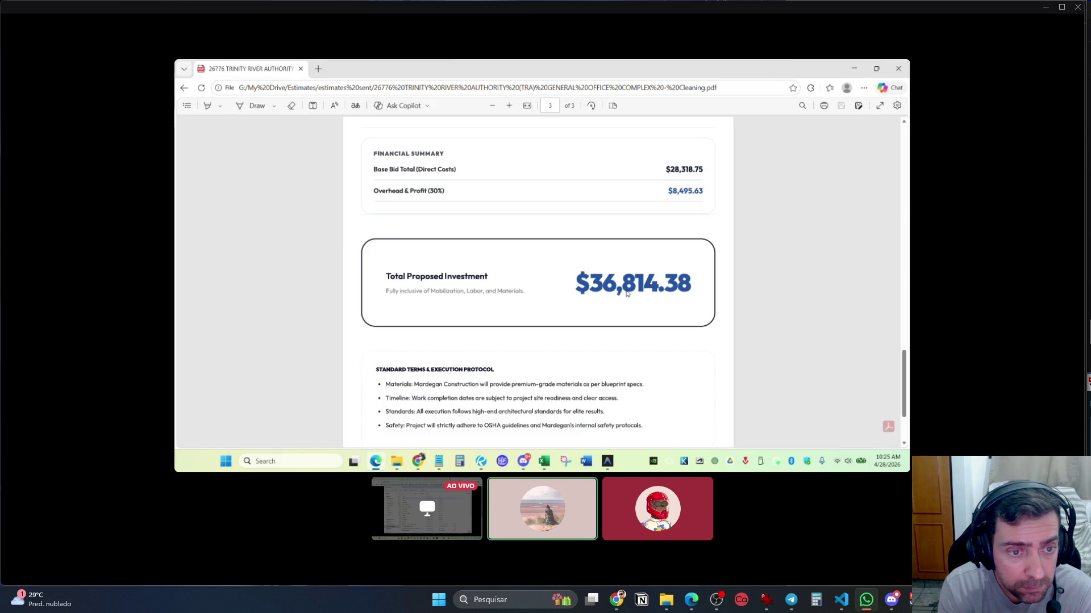
- Scroll through the $36,814.38 estimate, close Edge, and put the file window away
scroll(628, 293, "up", 20)
scroll(571, 297, "up", 1)
scroll(604, 174, "down", 3)
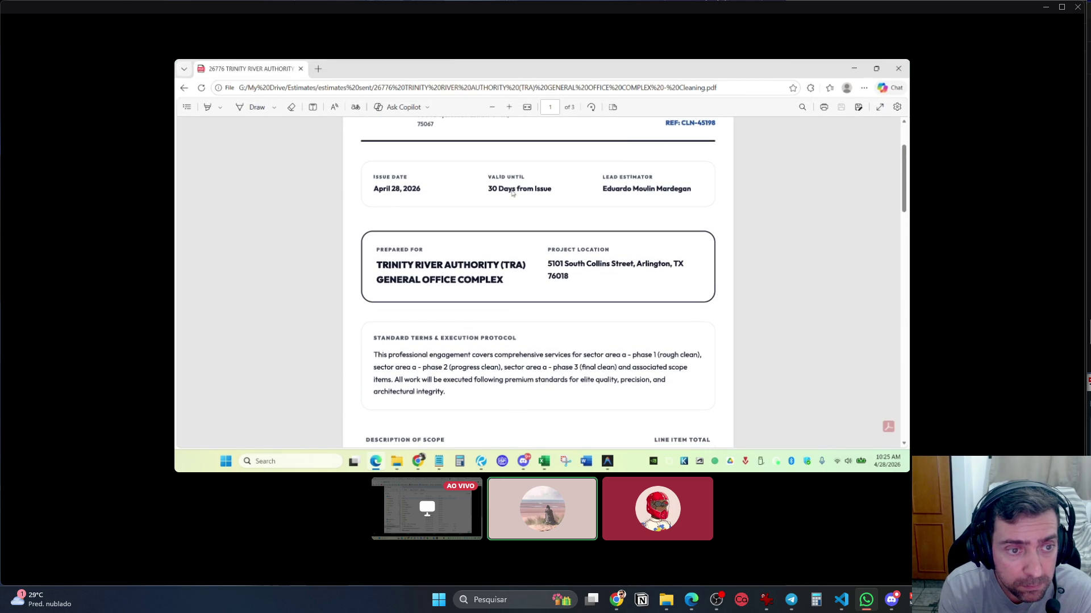
scroll(647, 193, "down", 2)
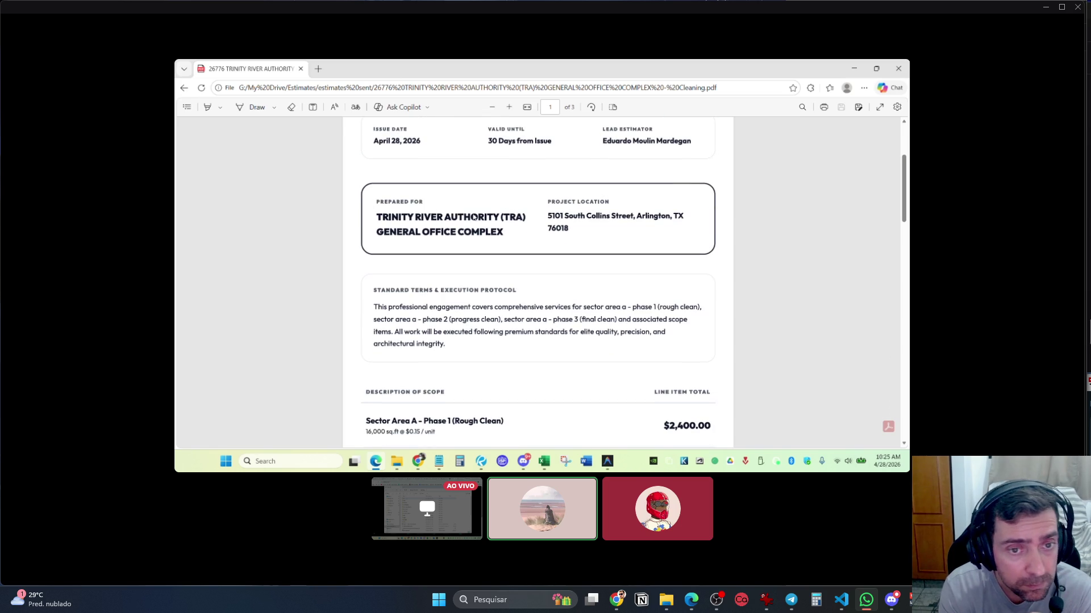
scroll(440, 219, "down", 3)
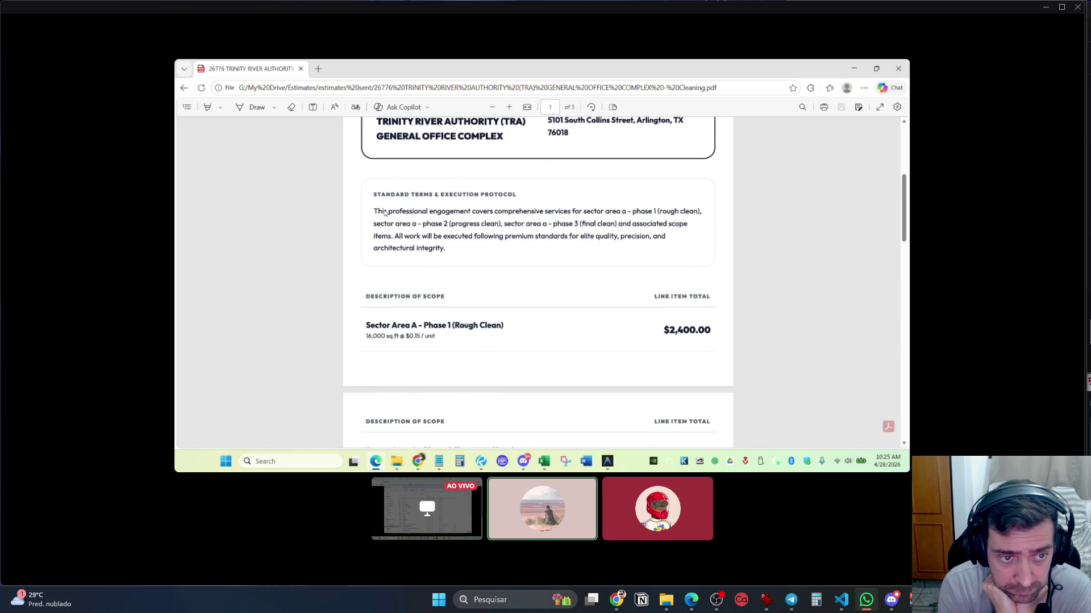
scroll(520, 244, "down", 5)
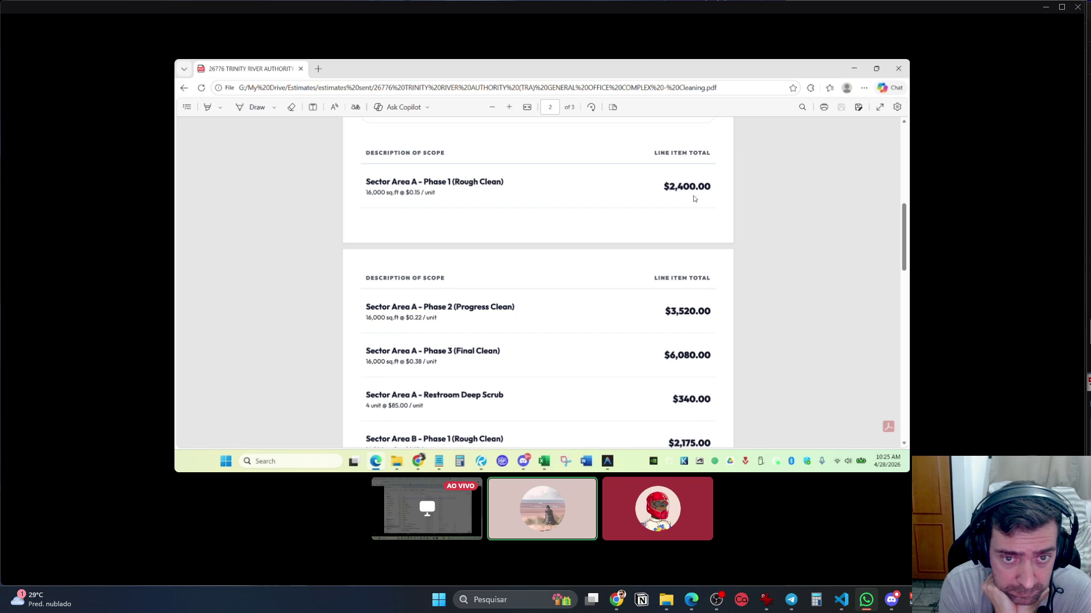
scroll(570, 236, "down", 6)
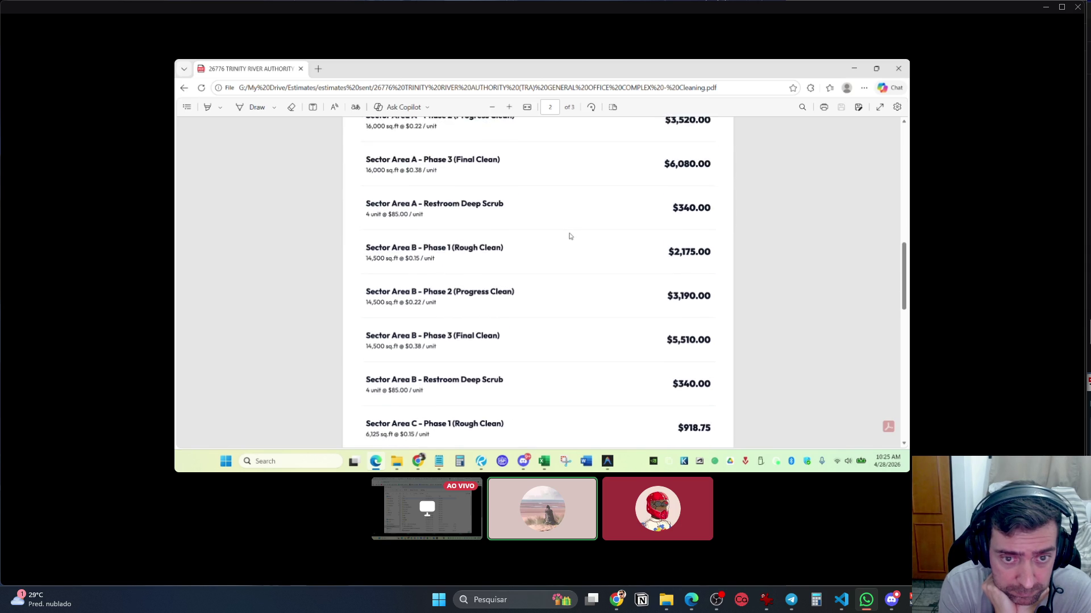
scroll(570, 237, "down", 8)
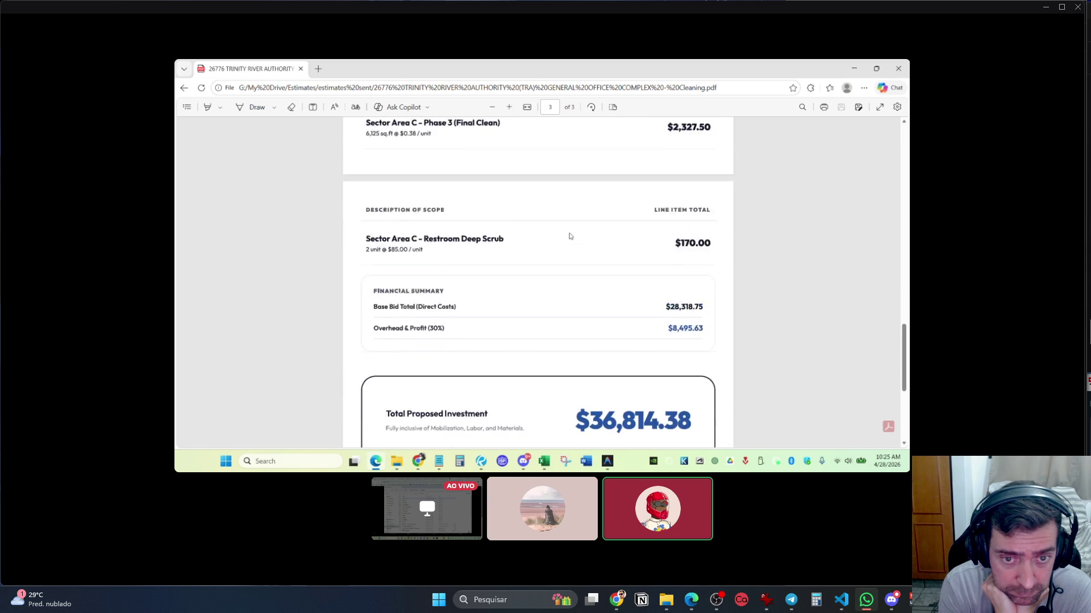
left_click(899, 69)
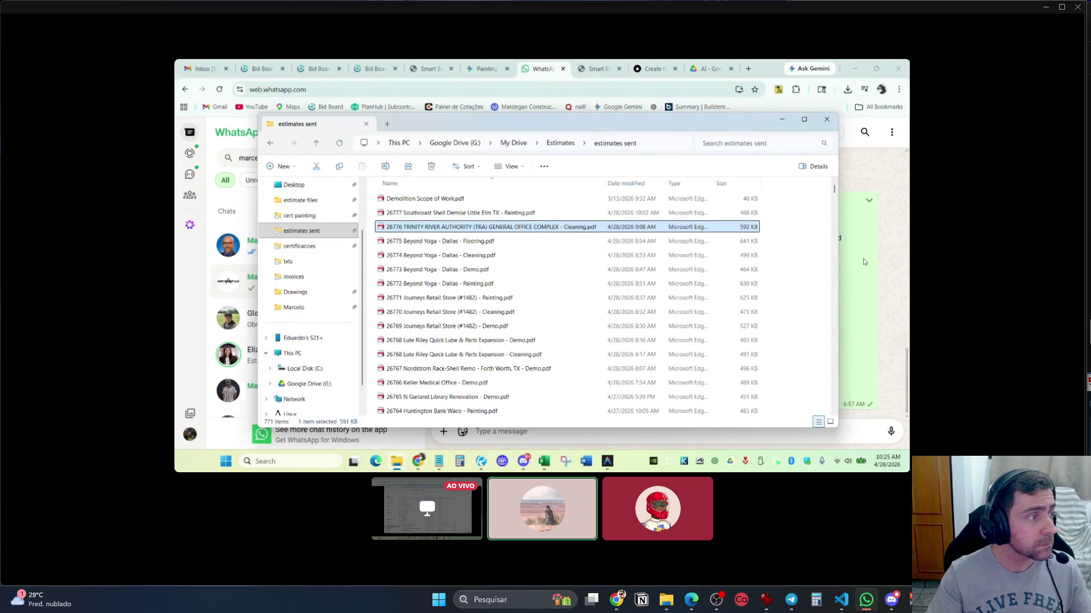
left_click(864, 262)
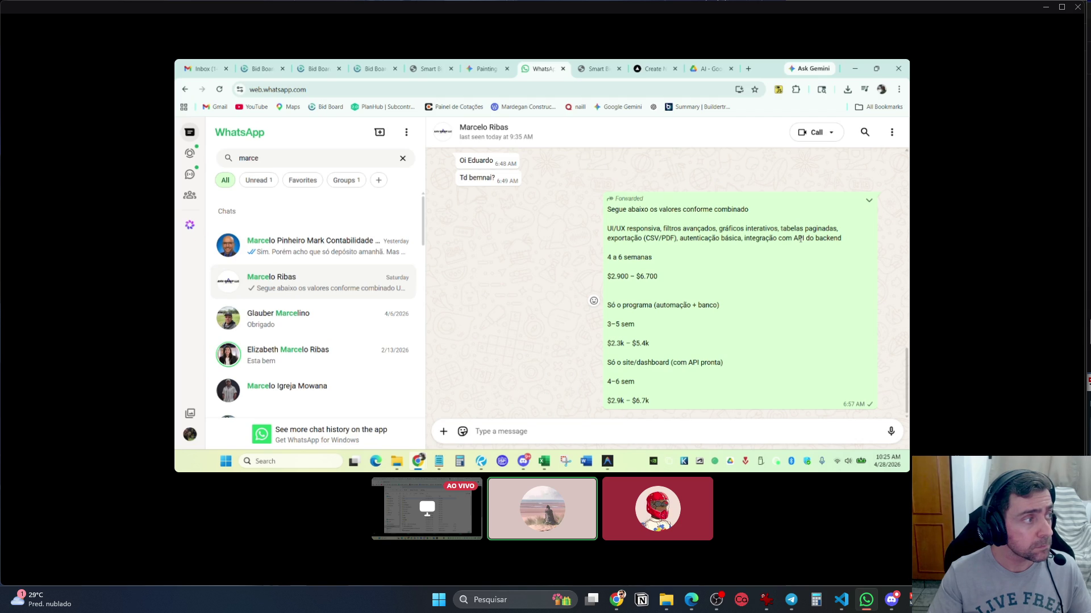
- Scroll up the WhatsApp chat and select the forwarded 'Já está disponível' recordings announcement
mouse_move(523, 202)
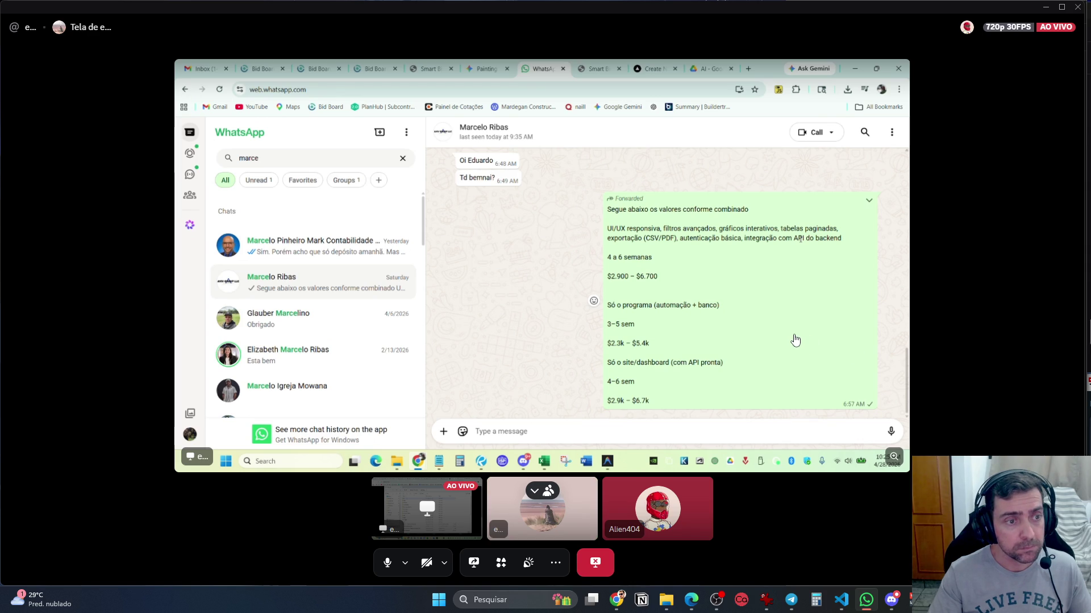
scroll(706, 310, "up", 10)
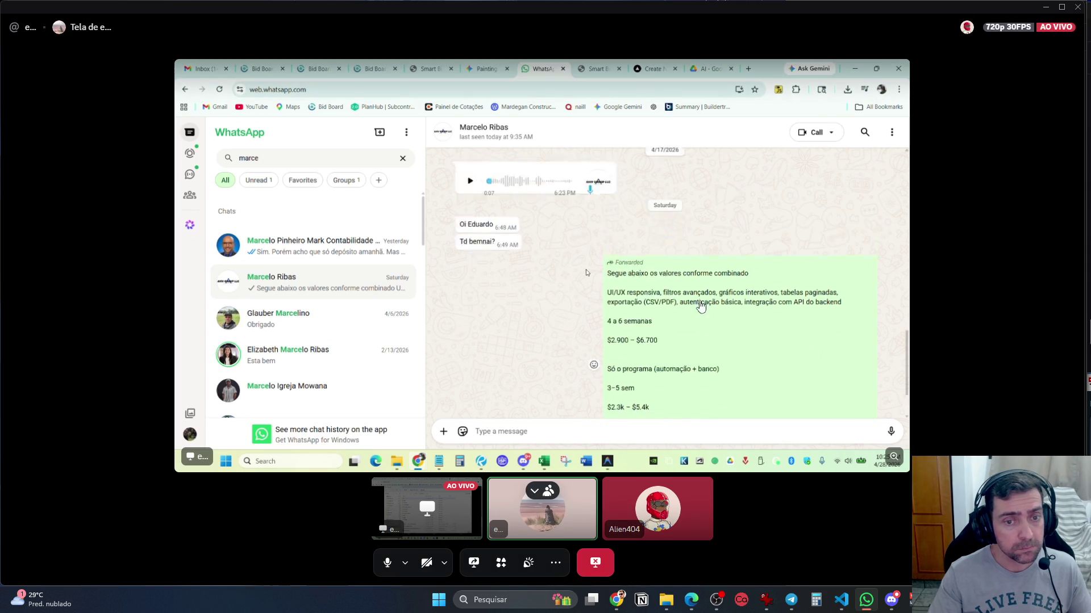
scroll(587, 304, "up", 10)
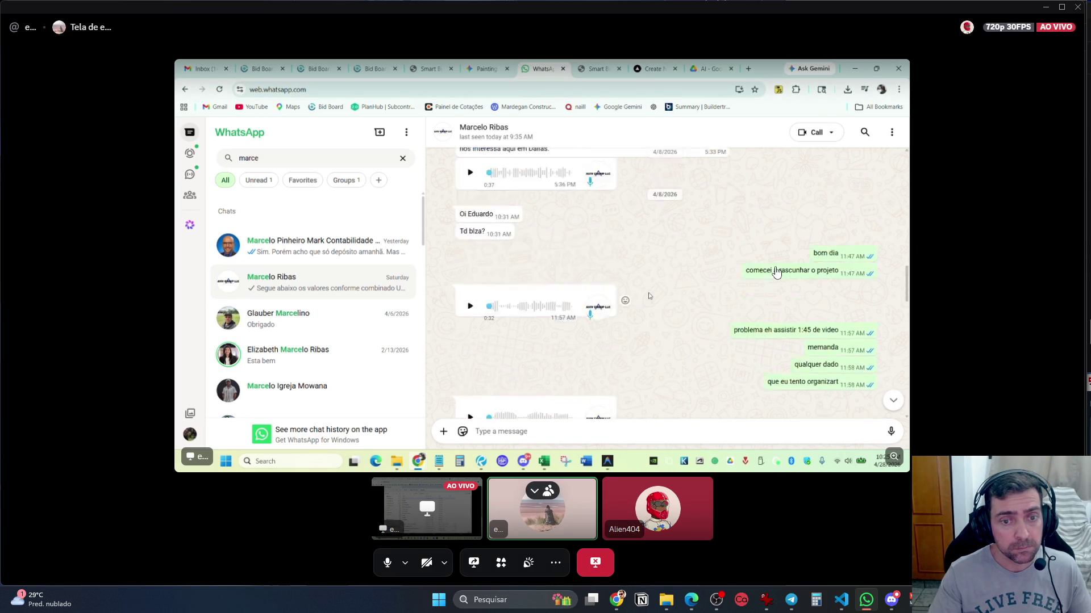
scroll(714, 299, "up", 5)
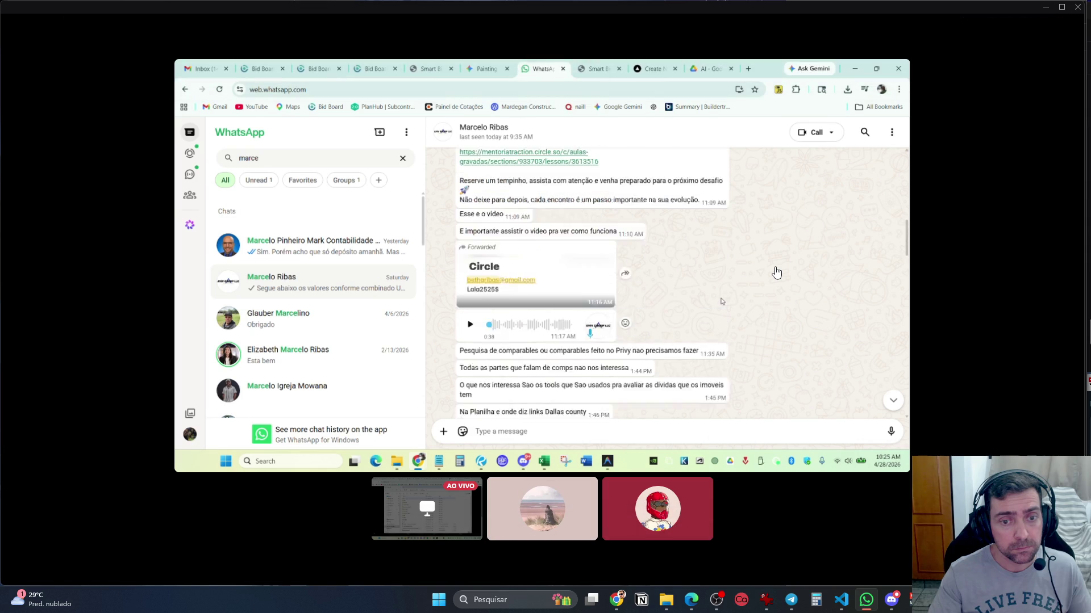
scroll(721, 301, "up", 5)
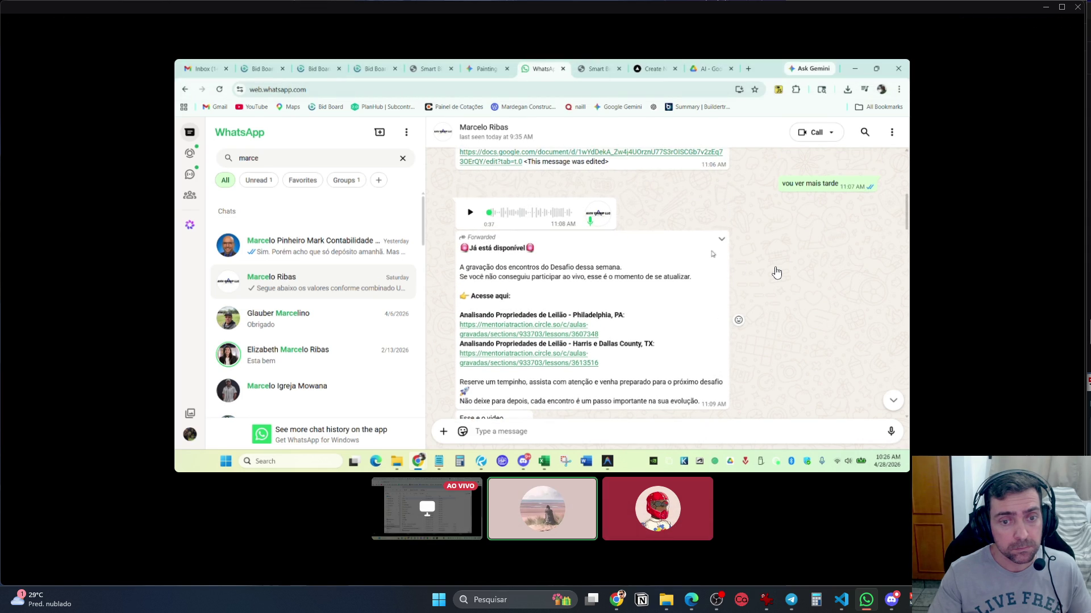
mouse_move(461, 267)
left_mouse_down()
mouse_move(616, 401)
mouse_move(703, 401)
left_mouse_up()
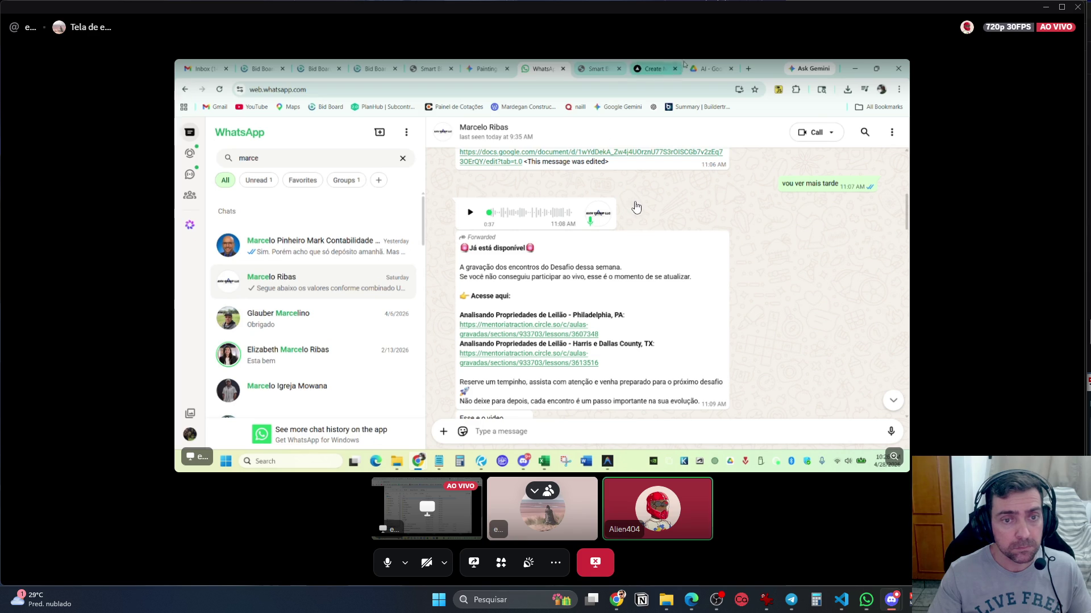
left_click(1046, 7)
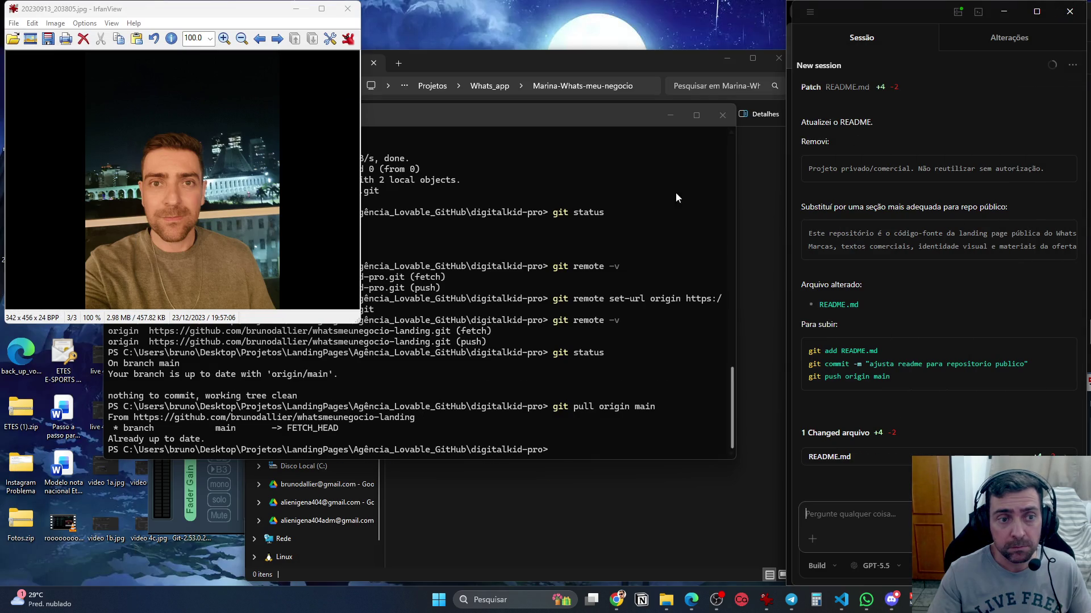
- Close the photo viewer and open linkedin in a new Chrome tab
key("Escape")
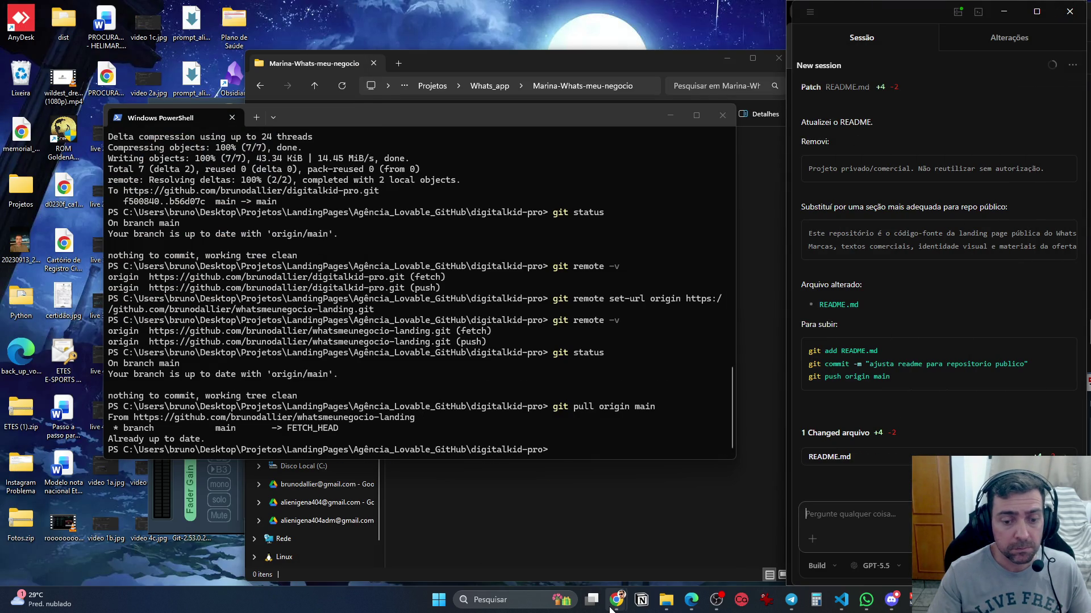
mouse_move(611, 609)
left_click(529, 560)
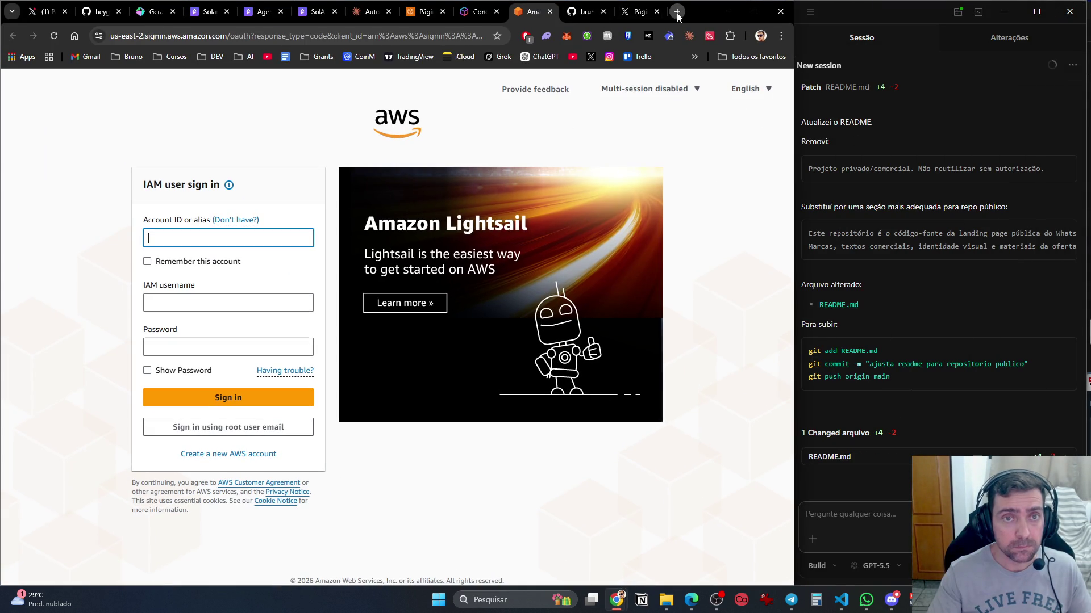
left_click(677, 13)
type("linkedin")
key("Return")
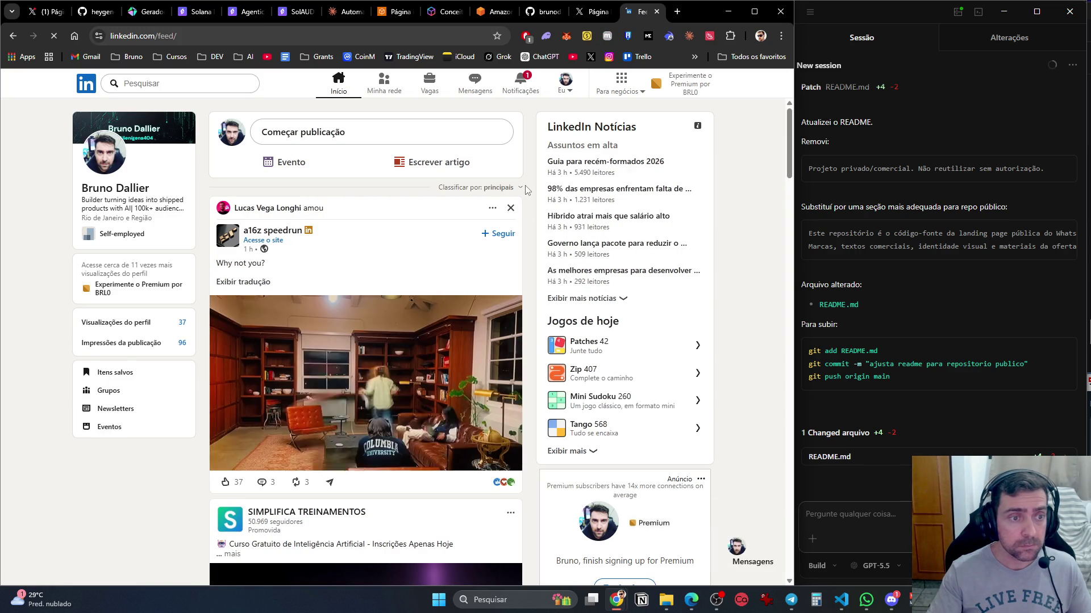
- Hide the top notification about the 25 Top Companies in Brazil, then bring Discord forward
left_click(520, 84)
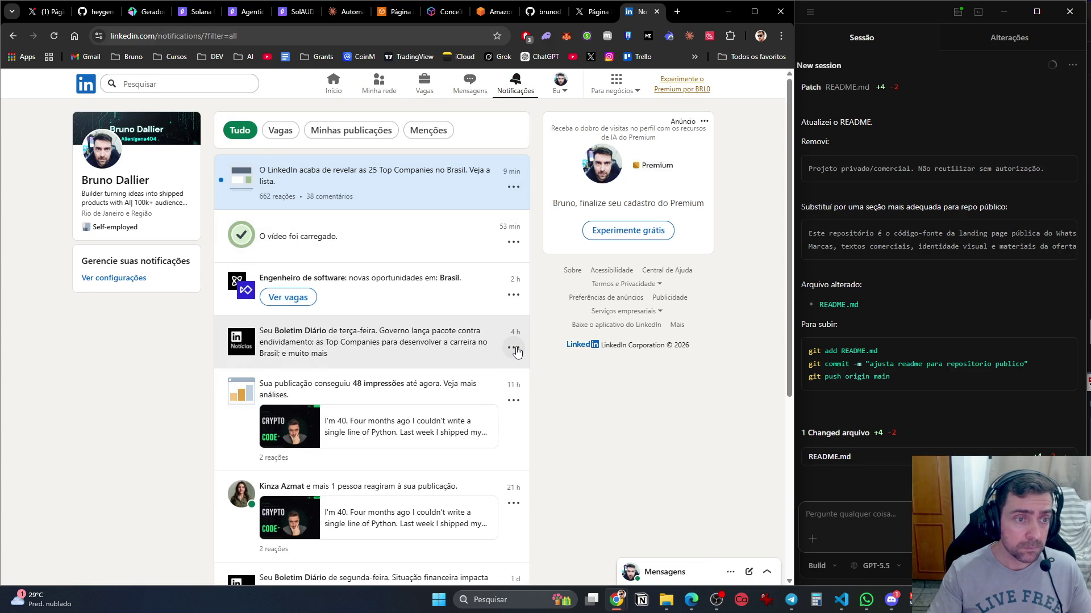
left_click(516, 190)
left_click(492, 261)
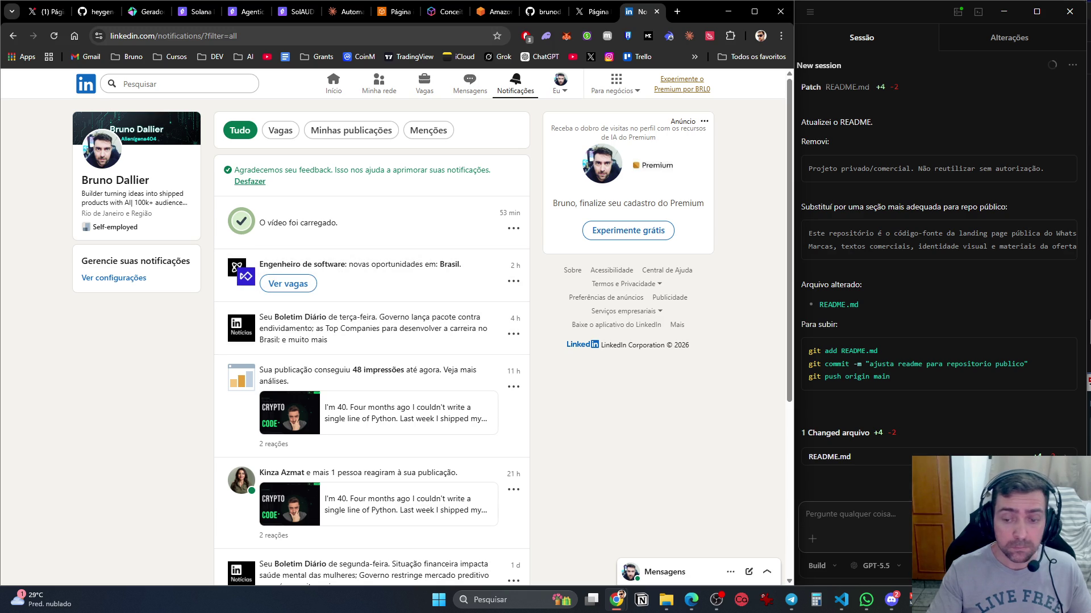
left_click(893, 602)
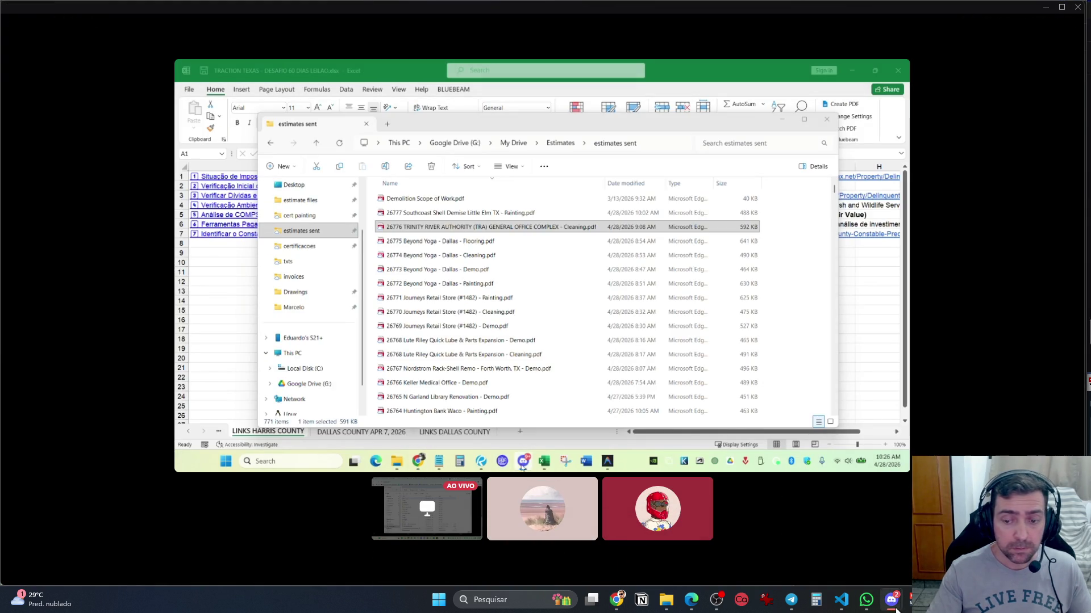
left_click(829, 517)
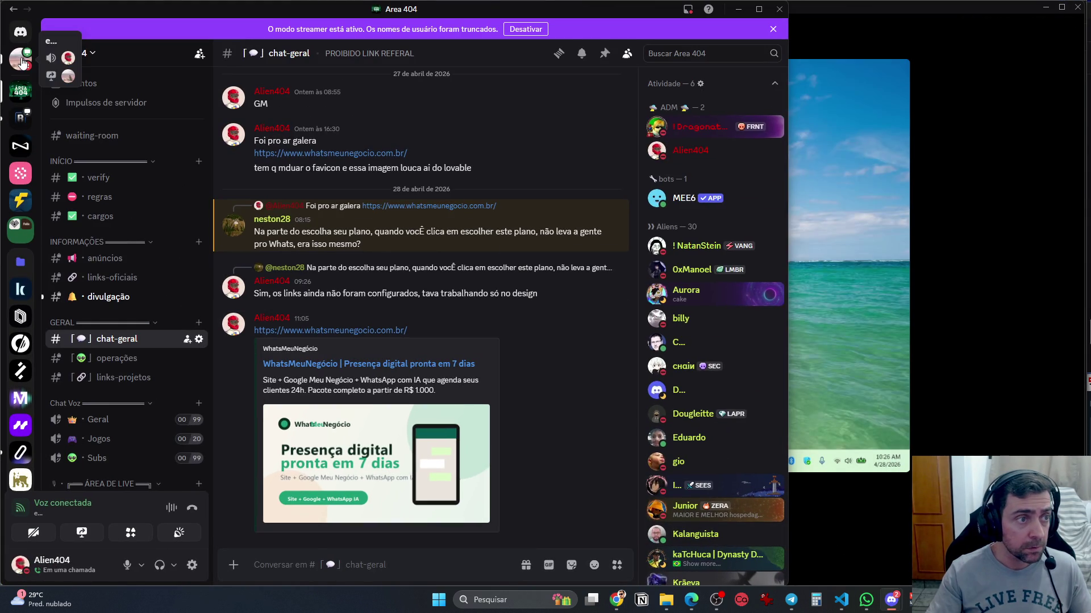
- Look through the direct messages and the Area 404 chat, then minimize Discord
left_click(23, 62)
scroll(489, 488, "down", 5)
scroll(489, 488, "down", 5)
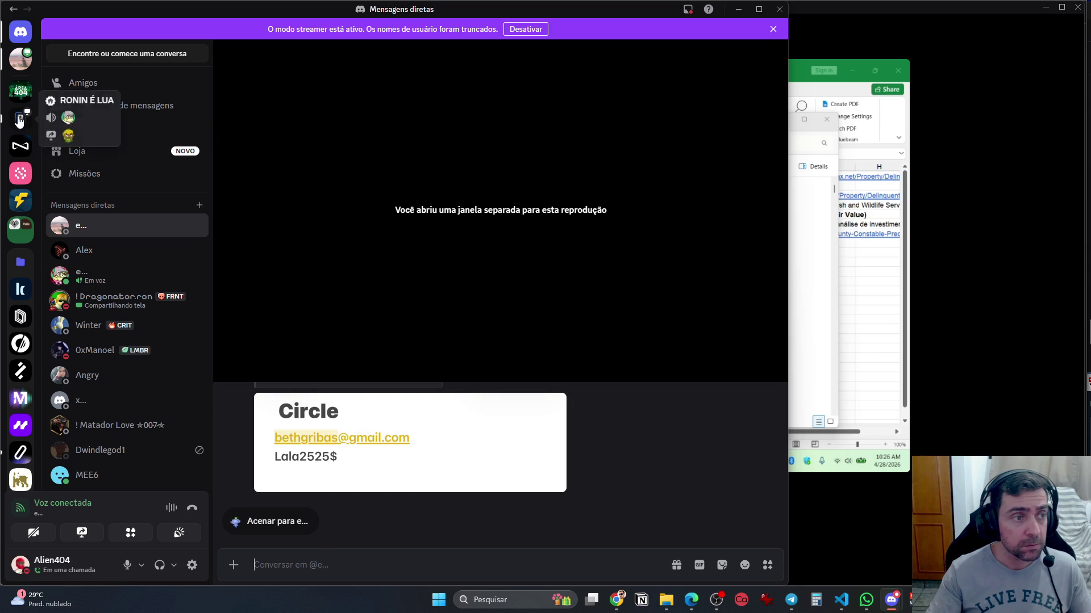
left_click(20, 91)
left_click(739, 9)
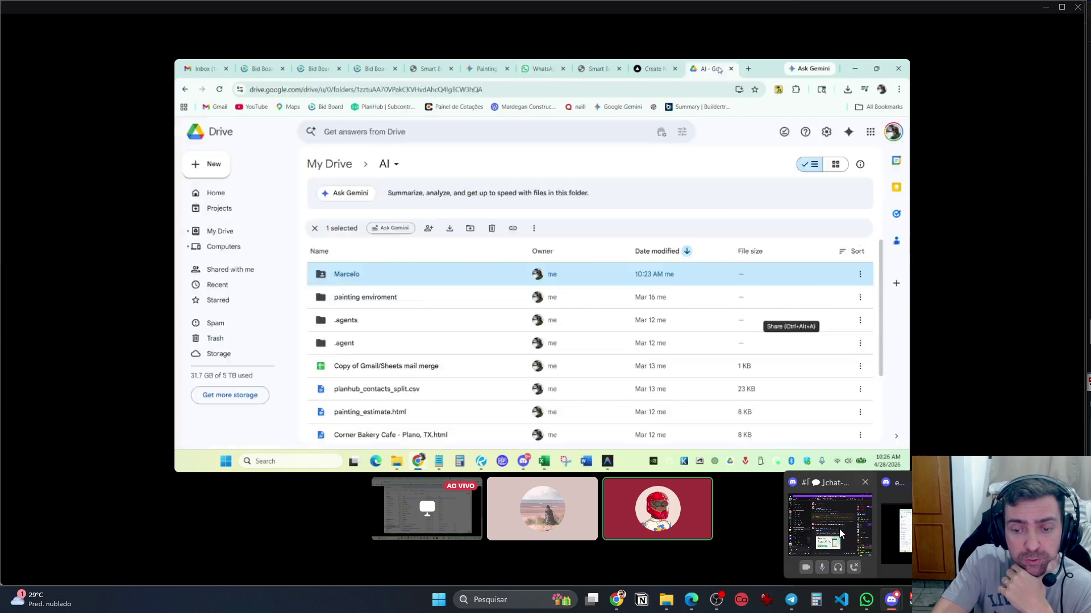
- Shrink and minimize the Discord chat window, then bring back the LinkedIn notifications window
key("alt+Tab")
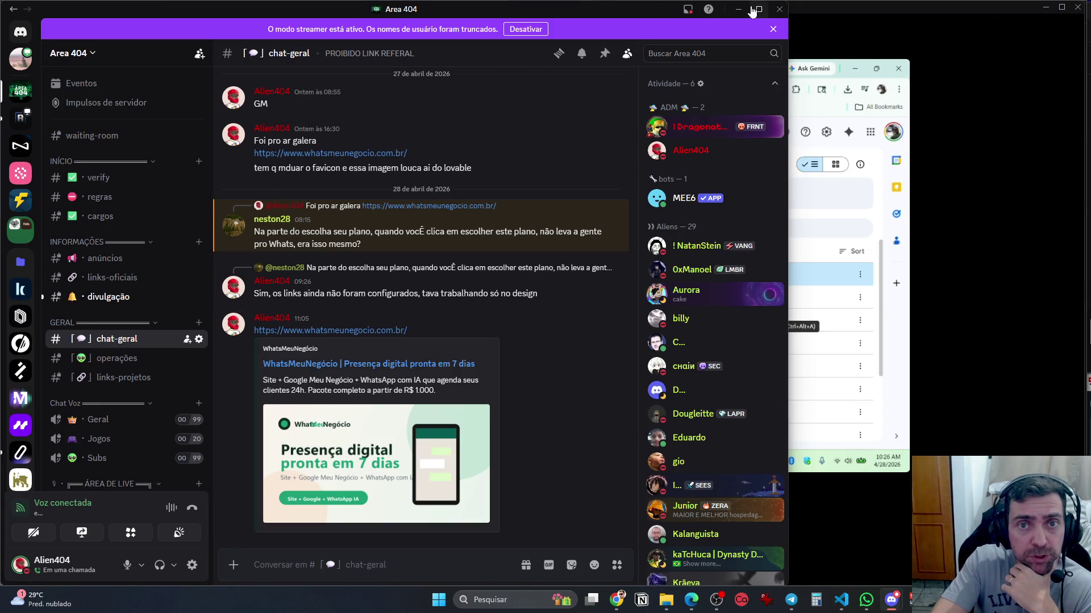
left_click(759, 9)
left_click(731, 12)
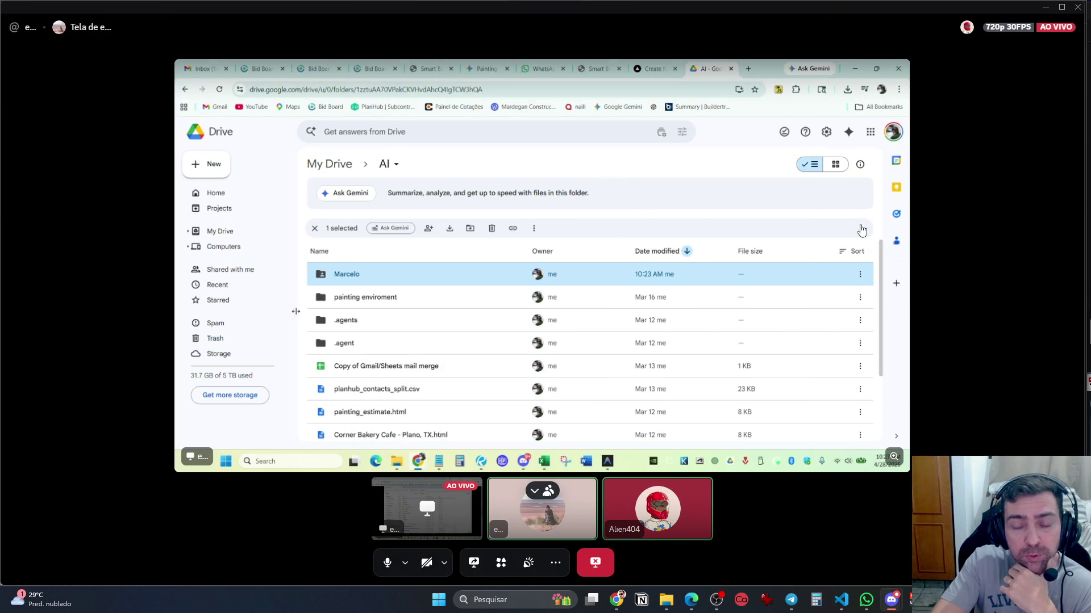
mouse_move(616, 600)
left_click(559, 549)
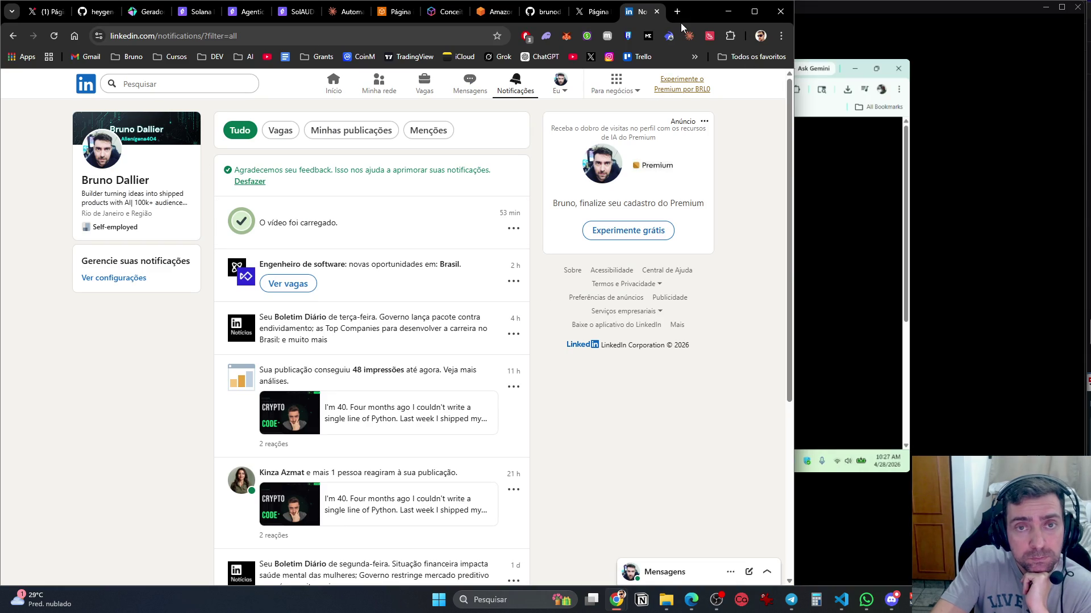
- Bring the LinkedIn window back and go to the home feed via the logo
left_click(728, 12)
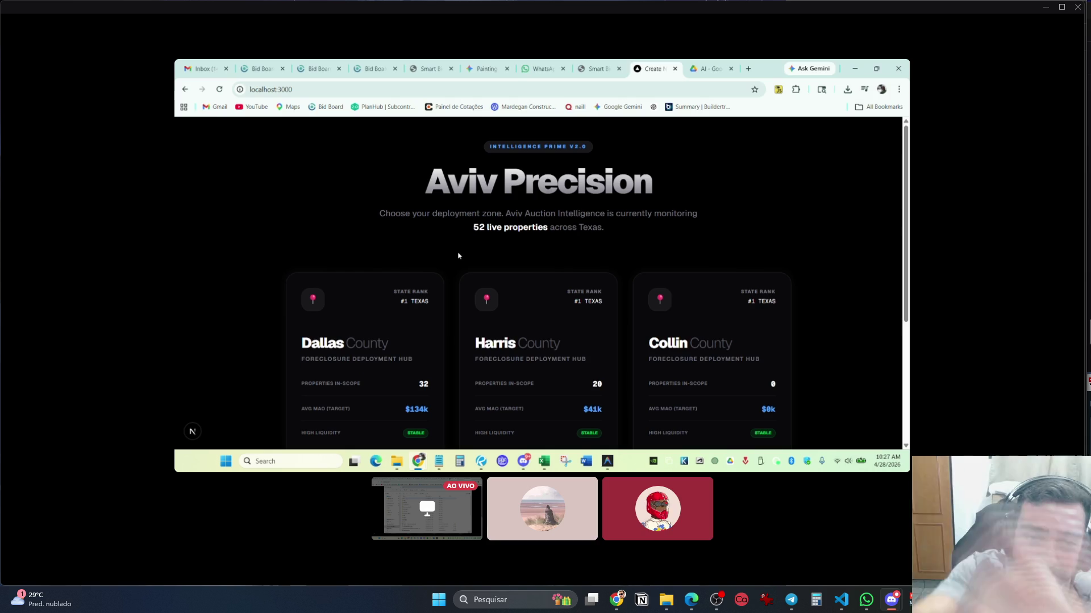
mouse_move(616, 599)
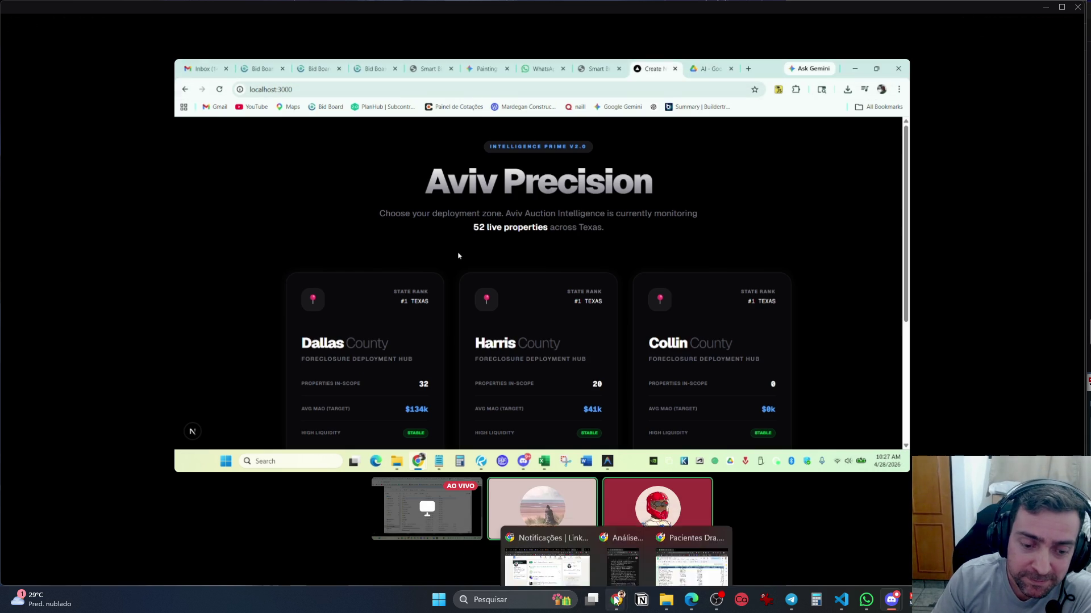
left_click(560, 551)
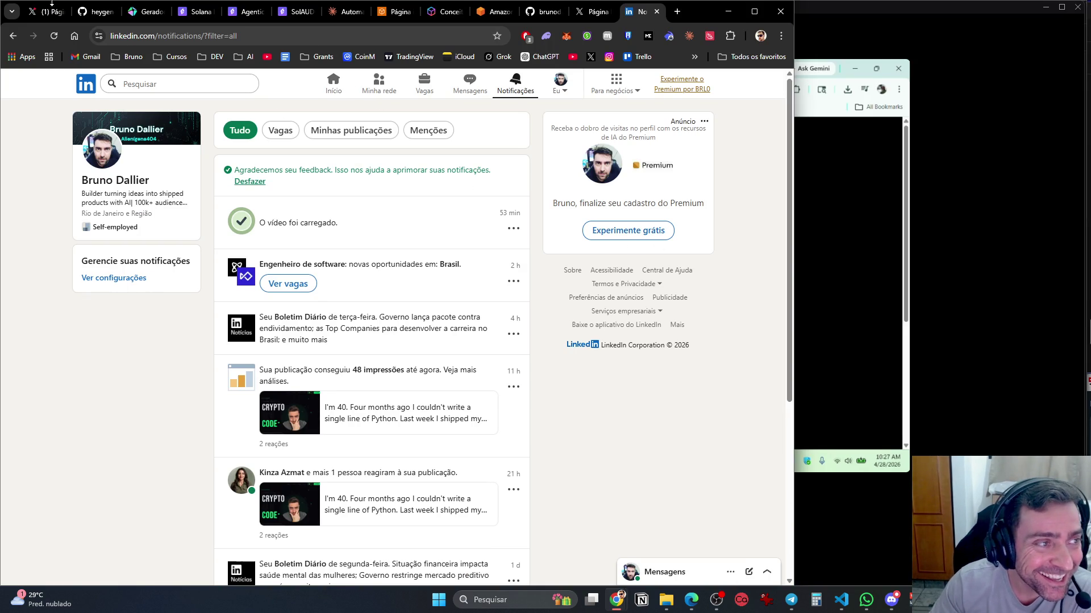
left_click(86, 90)
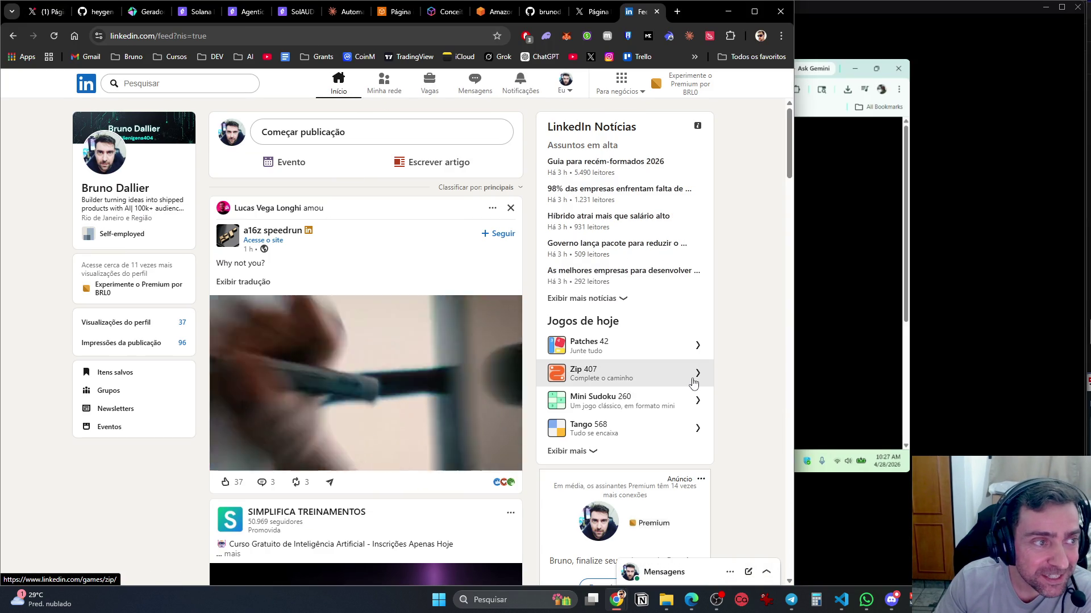
- Scroll up and down through the posts in the LinkedIn home feed
scroll(685, 391, "down", 1)
scroll(682, 393, "down", 15)
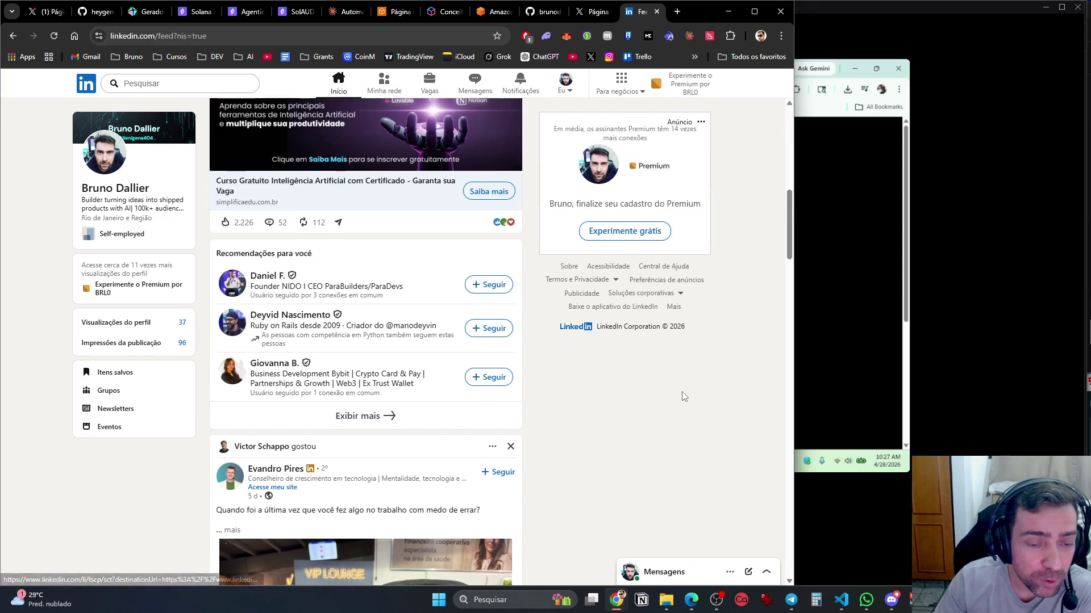
scroll(686, 400, "up", 6)
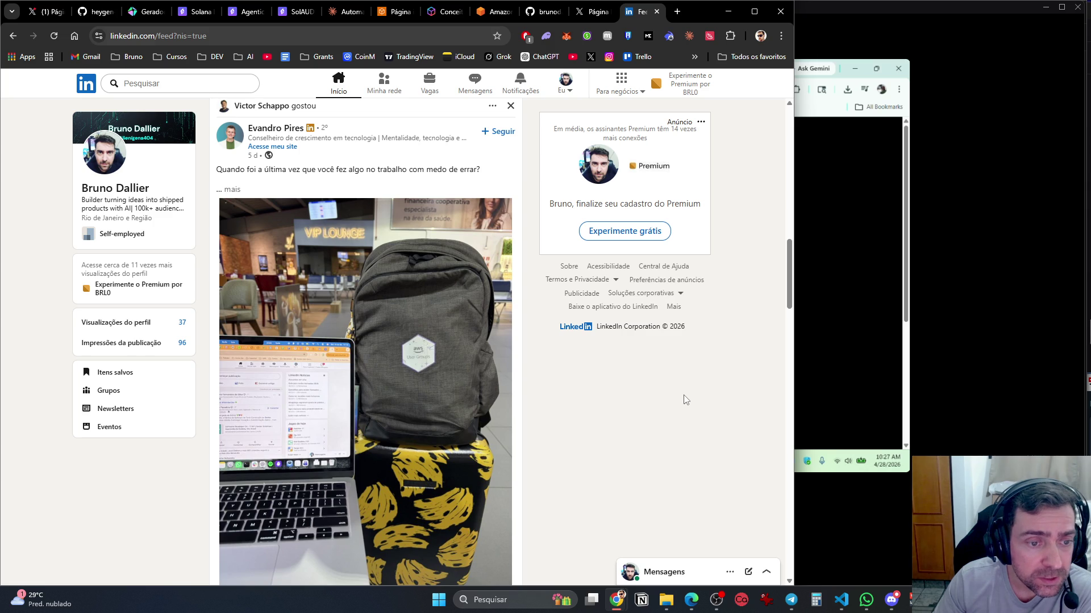
scroll(685, 400, "down", 10)
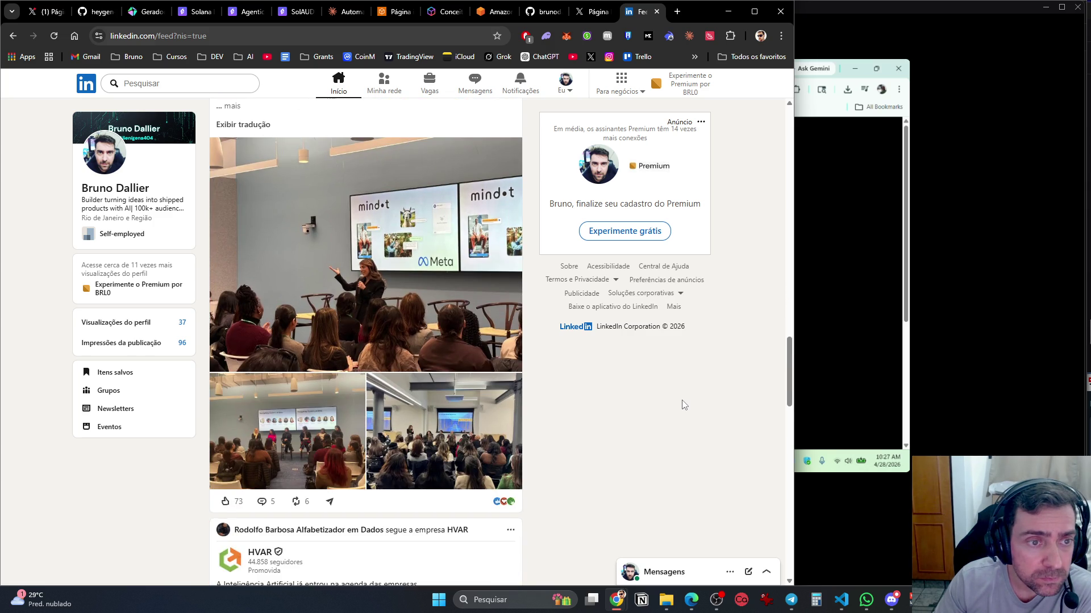
scroll(684, 405, "down", 15)
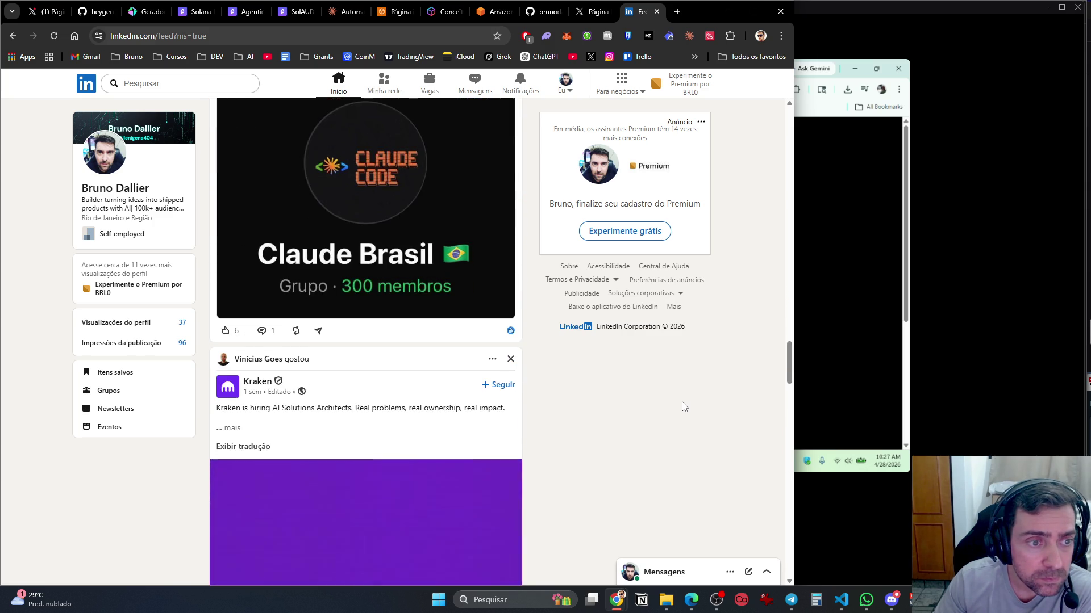
scroll(685, 406, "up", 2)
scroll(684, 406, "up", 2)
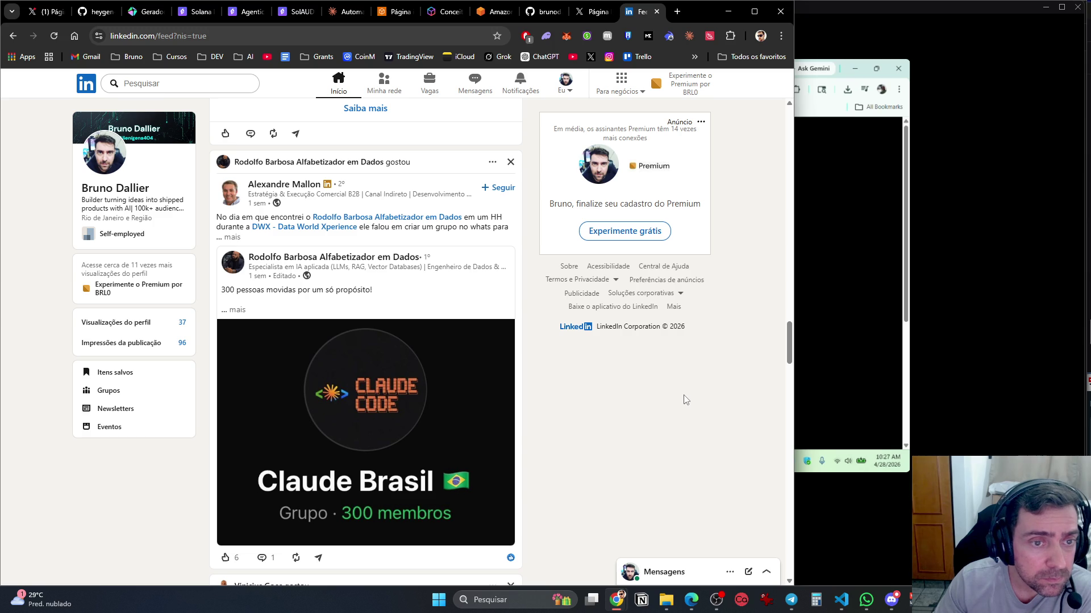
scroll(685, 400, "down", 5)
scroll(684, 405, "down", 5)
scroll(685, 406, "down", 8)
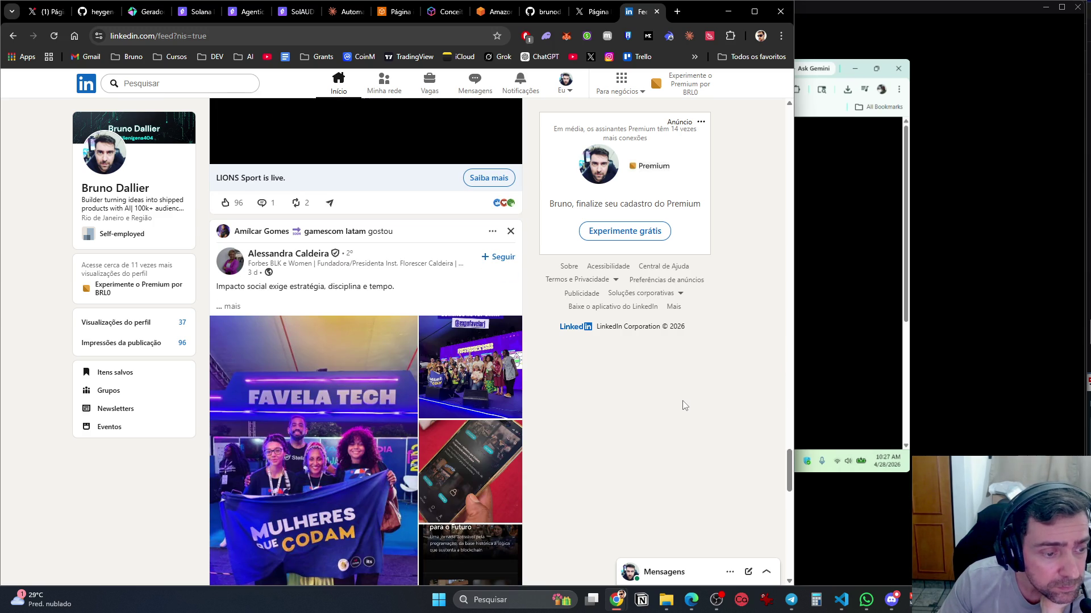
scroll(684, 405, "down", 5)
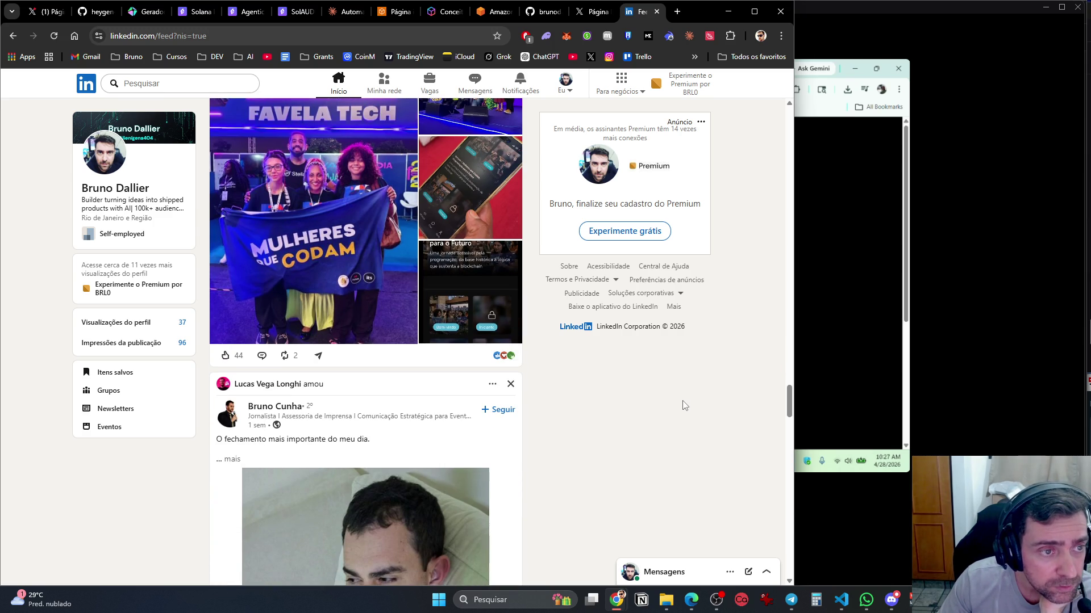
scroll(685, 405, "down", 5)
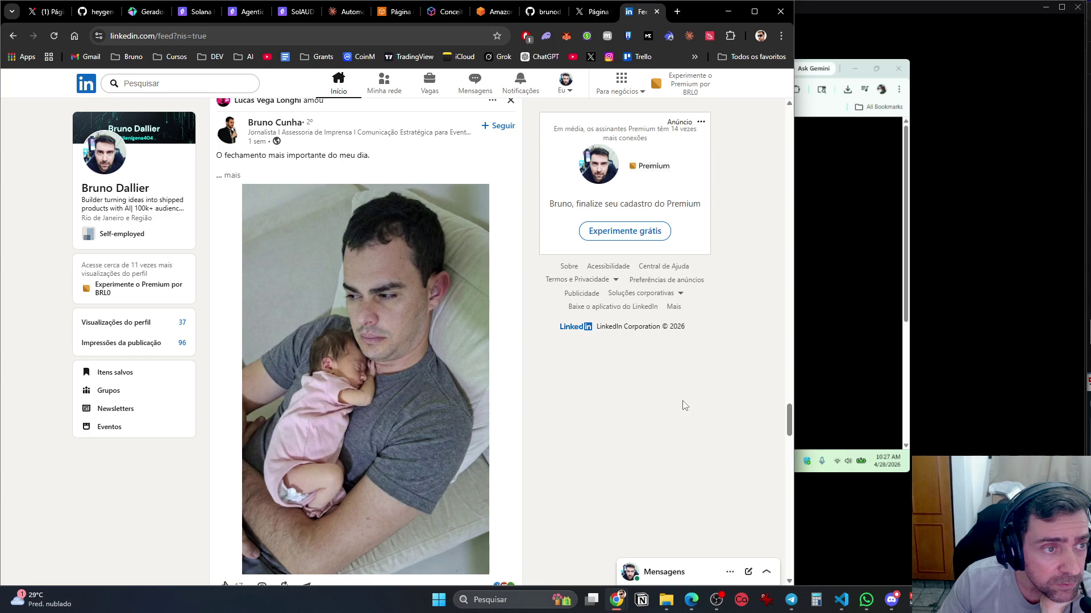
scroll(685, 405, "down", 18)
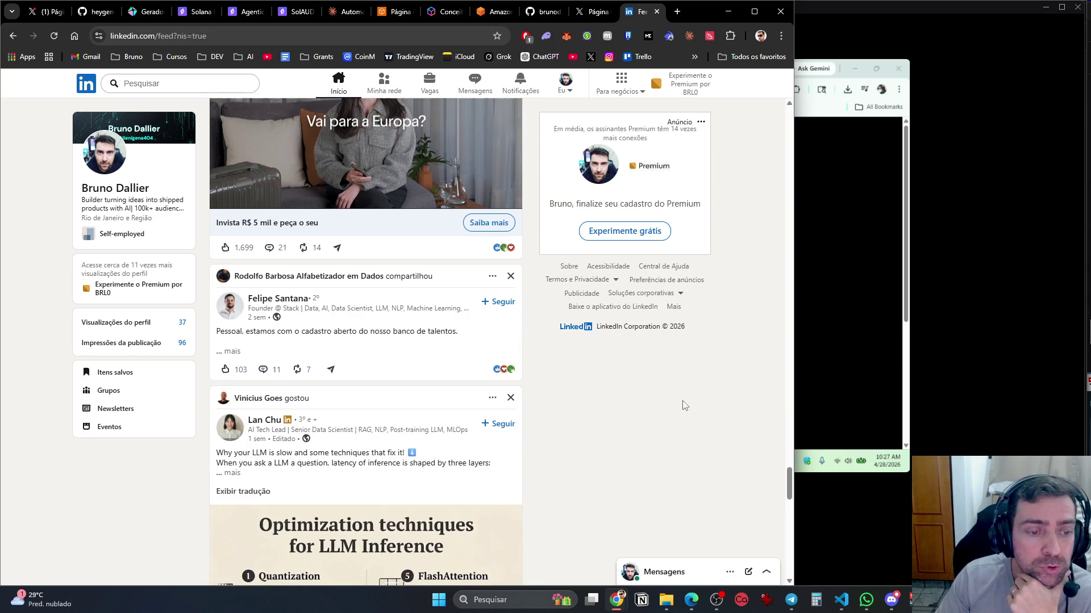
- Disconnect from the Discord voice call, dismiss the call rating prompt, and minimize Discord
mouse_move(891, 600)
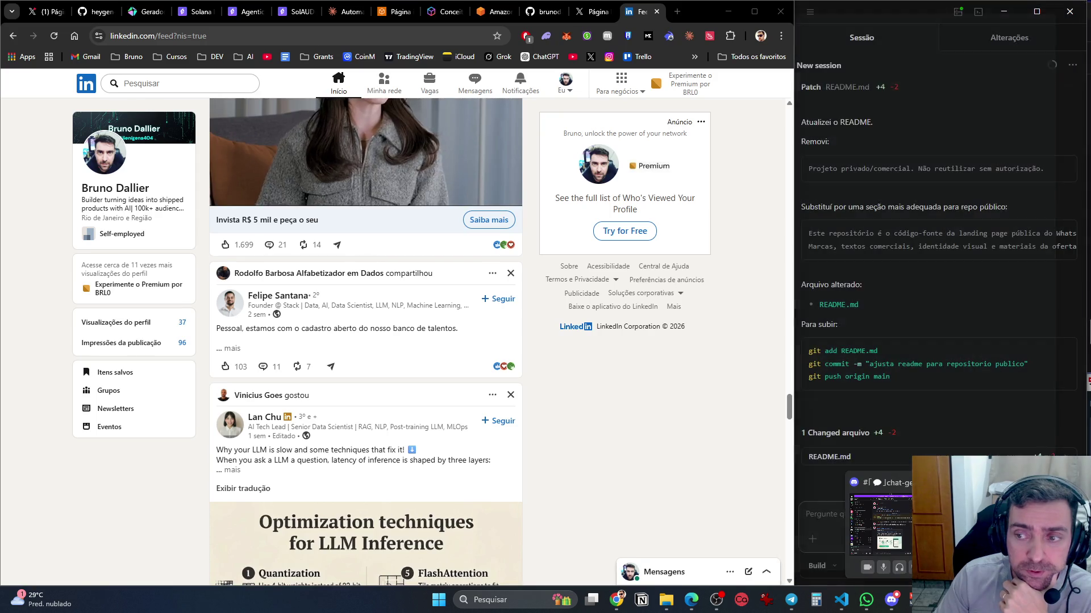
left_click(829, 525)
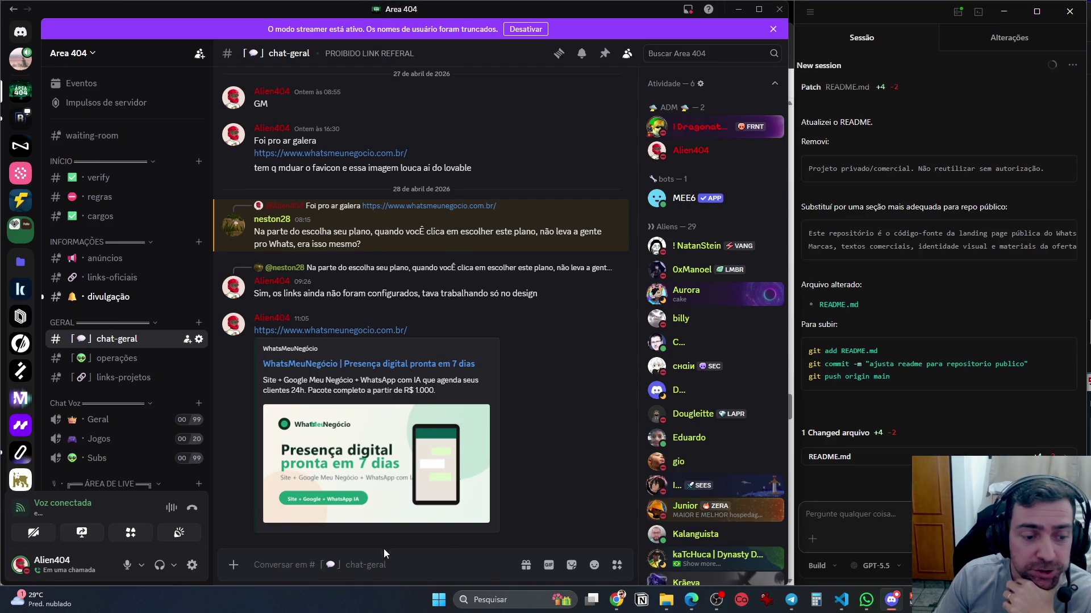
left_click(192, 508)
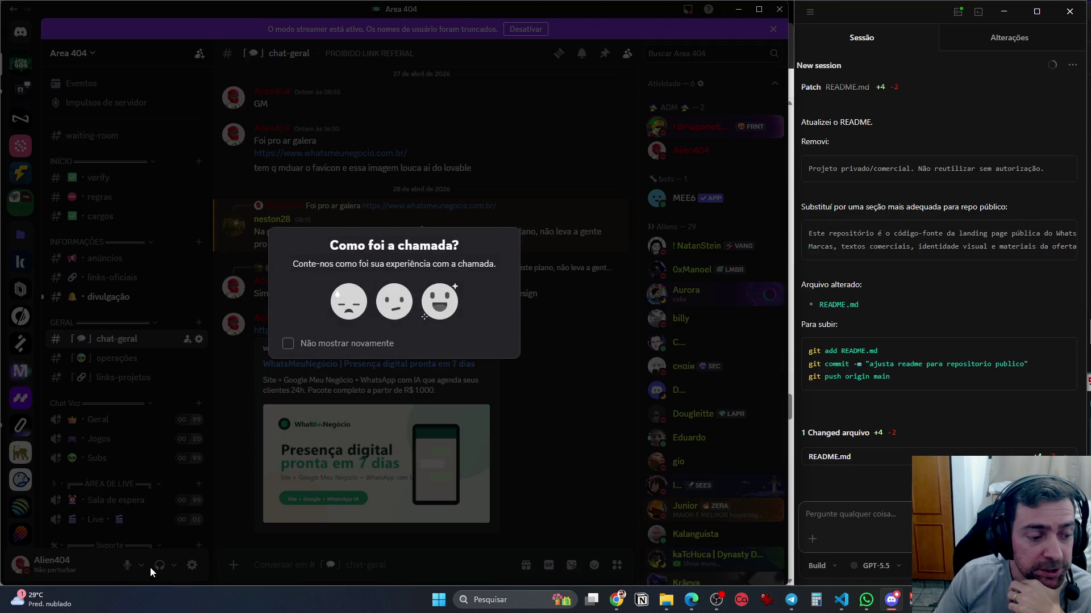
left_click(161, 570)
left_click(161, 569)
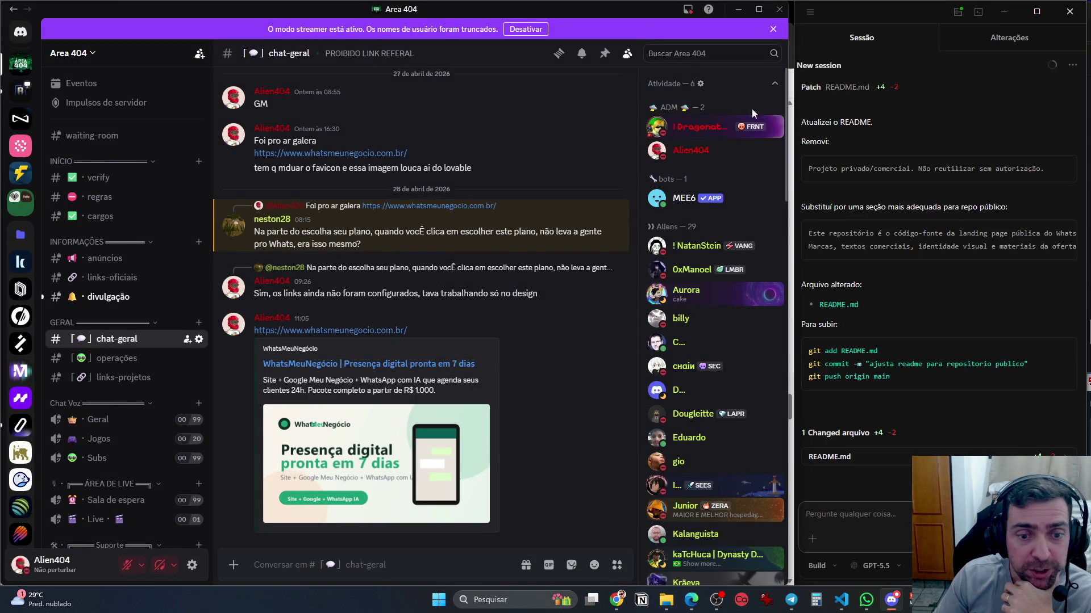
left_click(739, 11)
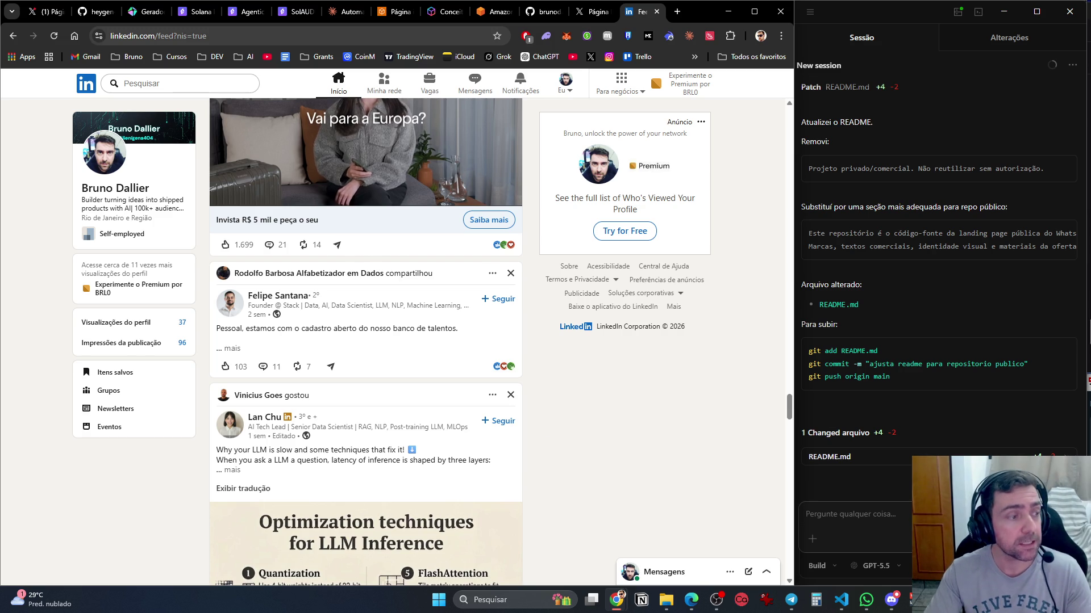
- Focus Chrome and open a new tab on the Google start page
left_click(716, 600)
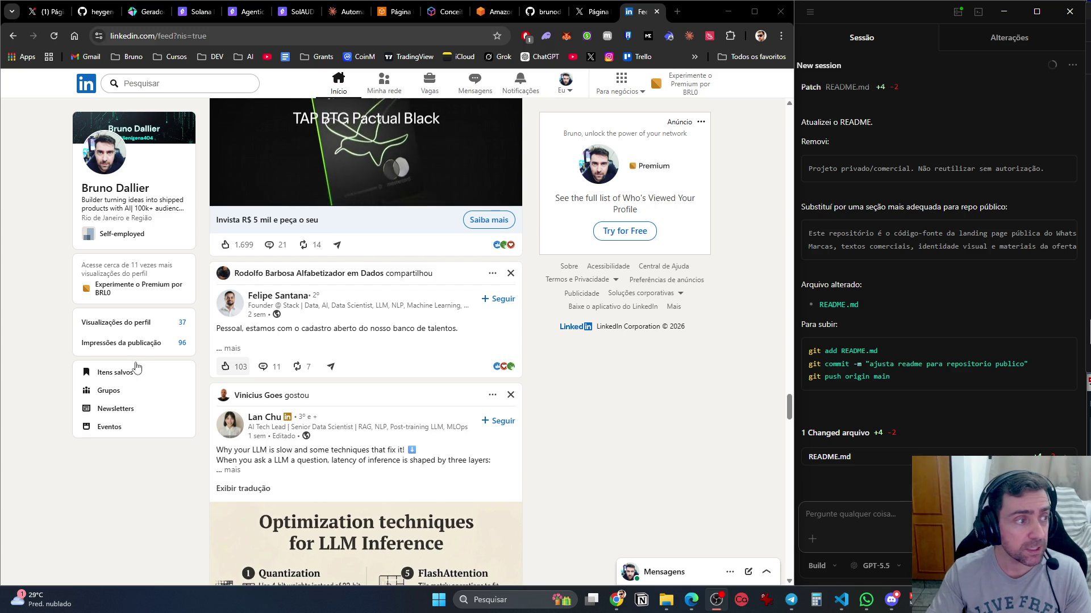
left_click(675, 12)
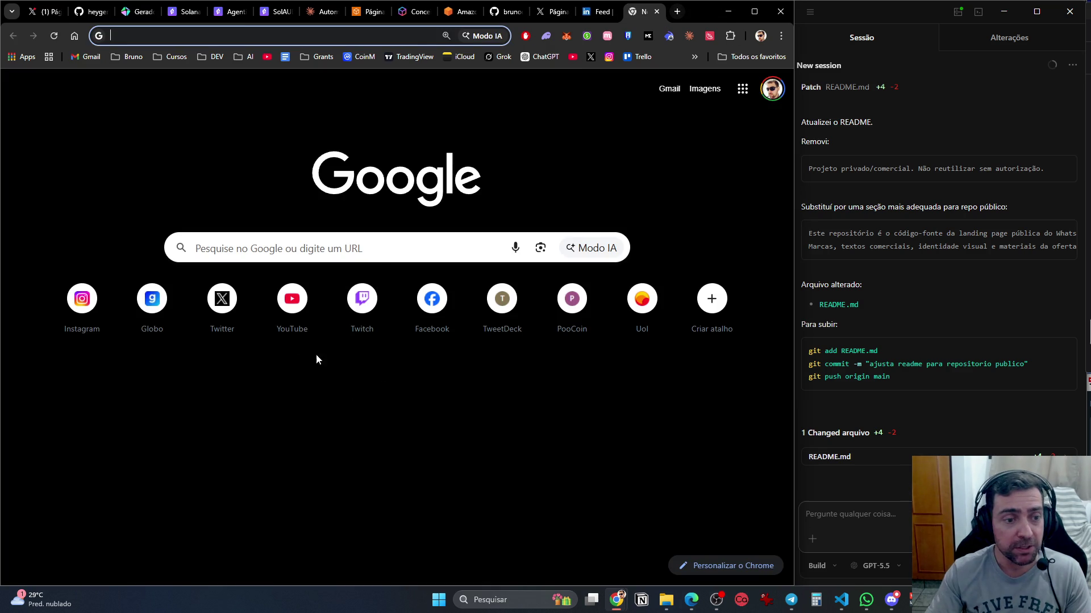
- Open YouTube from the shortcut tile, close the miniplayer, and show the Inscrições (Subscriptions) feed
left_click(292, 301)
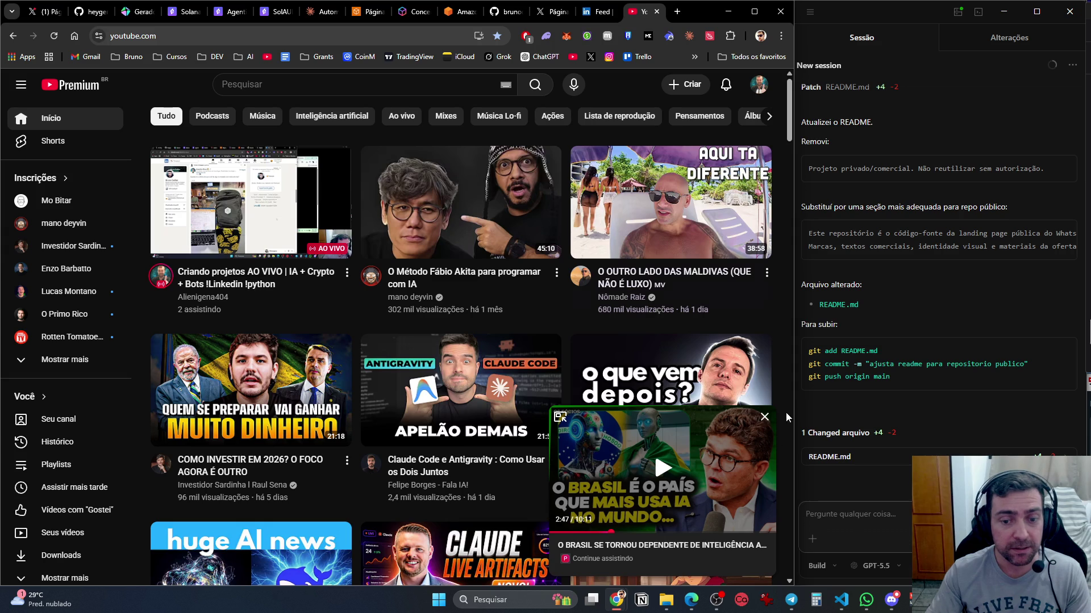
left_click(761, 419)
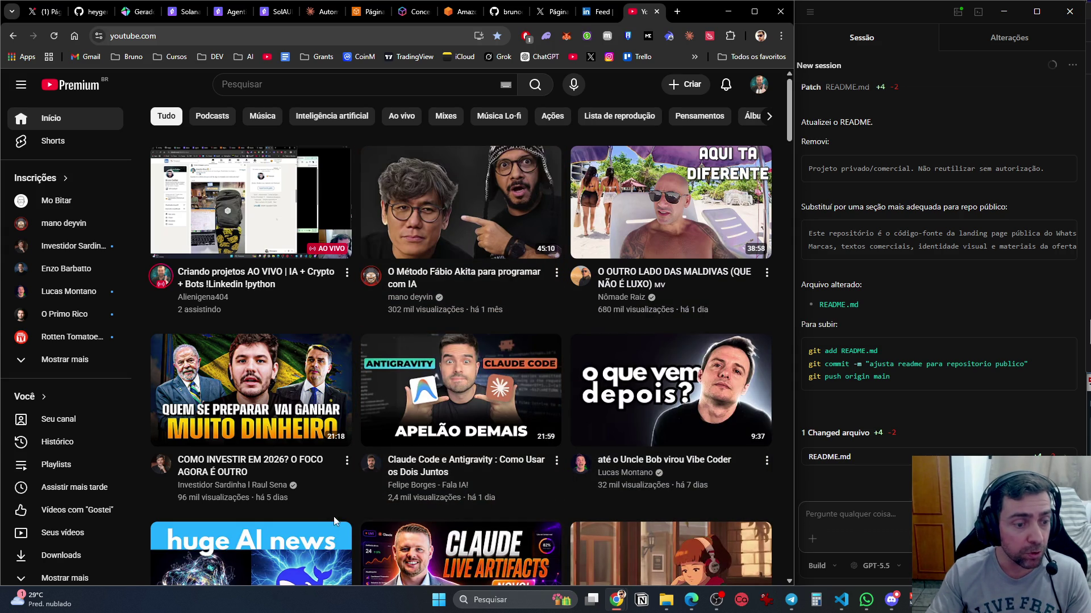
mouse_move(310, 505)
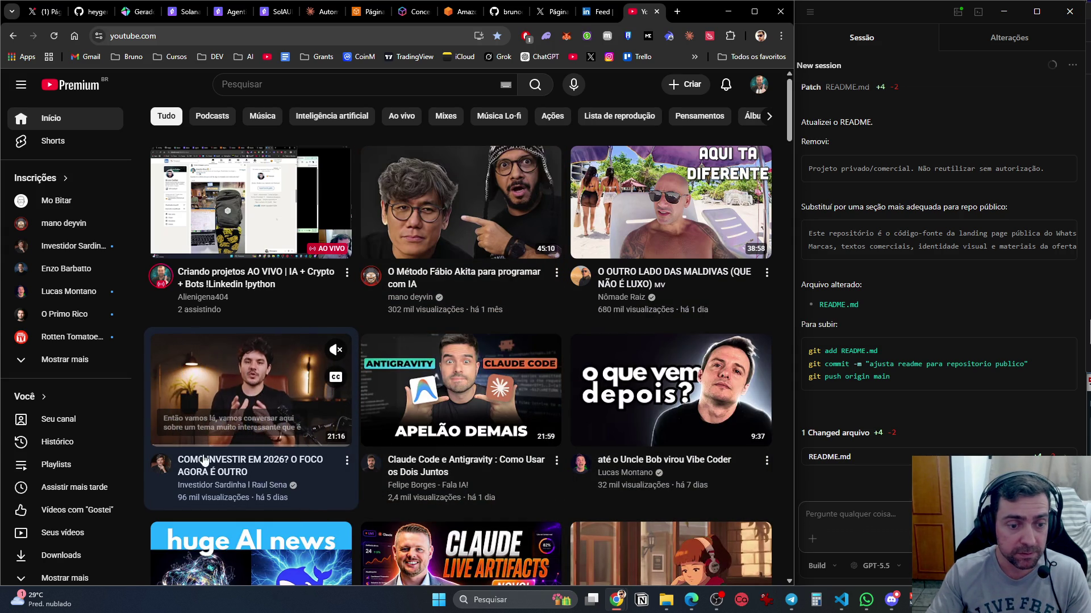
left_click(35, 178)
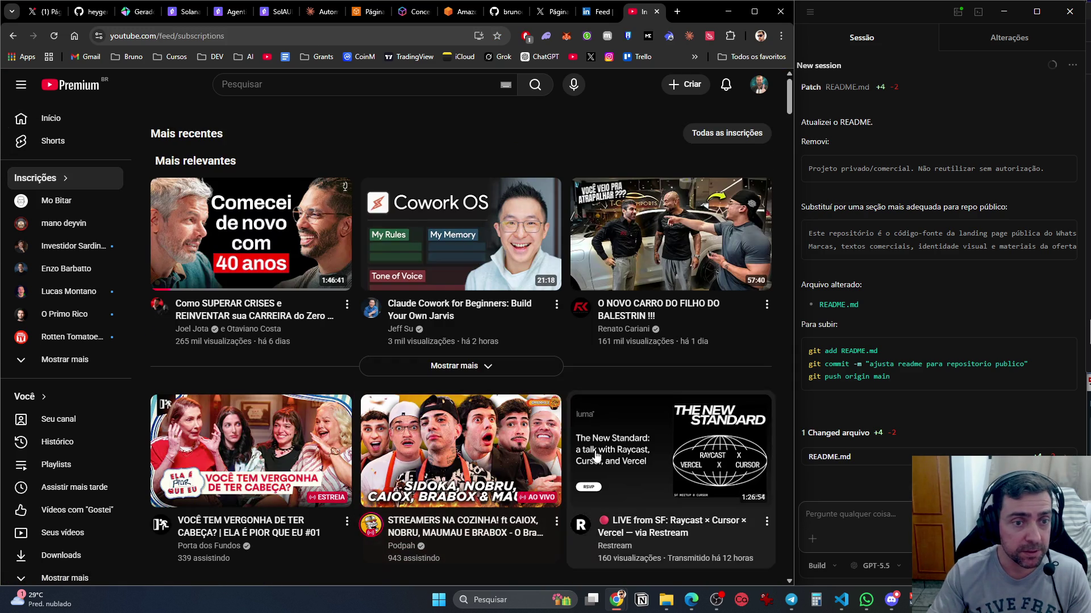
- Open the 'Claude Cowork for Beginners: Build Your Own Jarvis' video in a background tab
middle_click(512, 318)
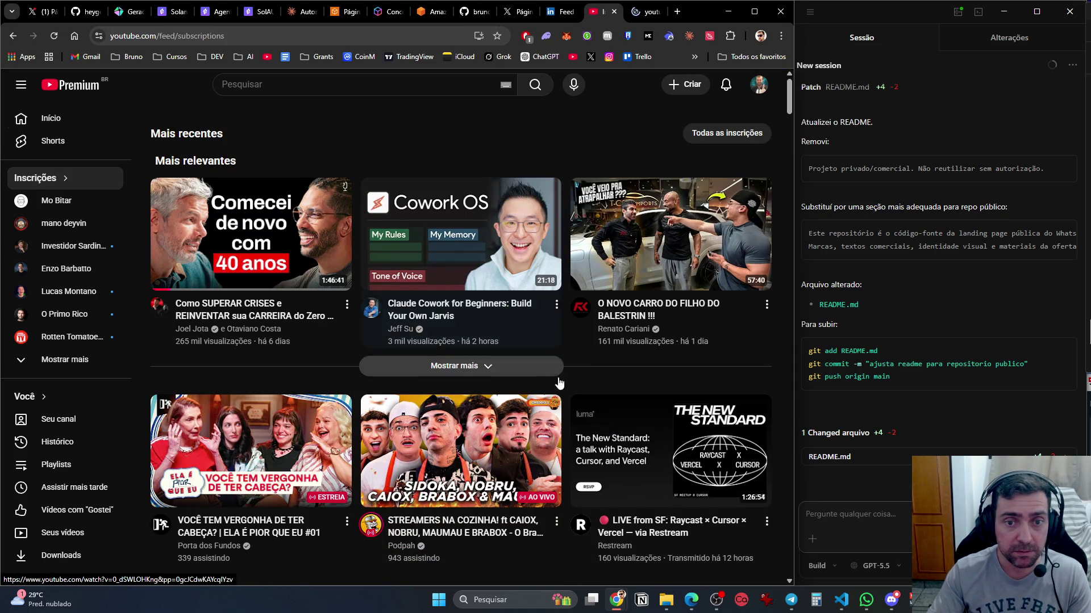
scroll(612, 387, "down", 5)
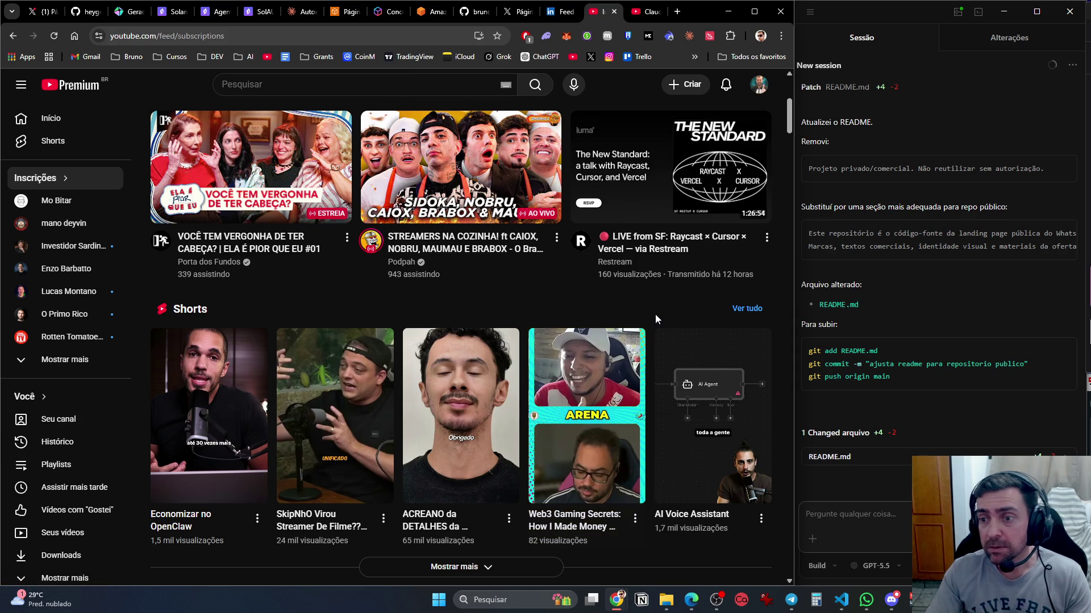
scroll(651, 329, "down", 6)
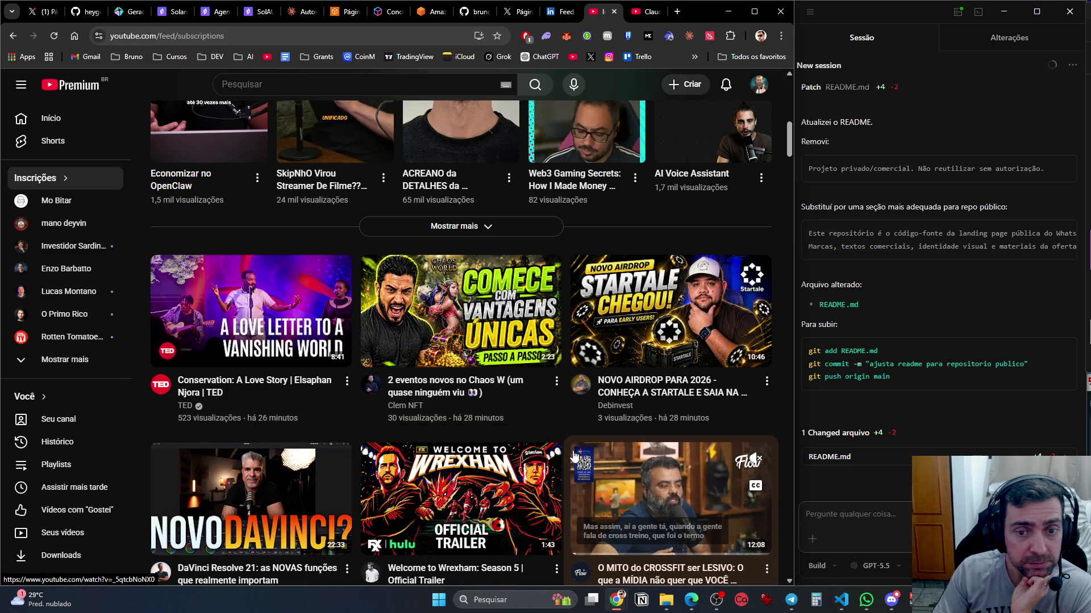
scroll(562, 450, "down", 3)
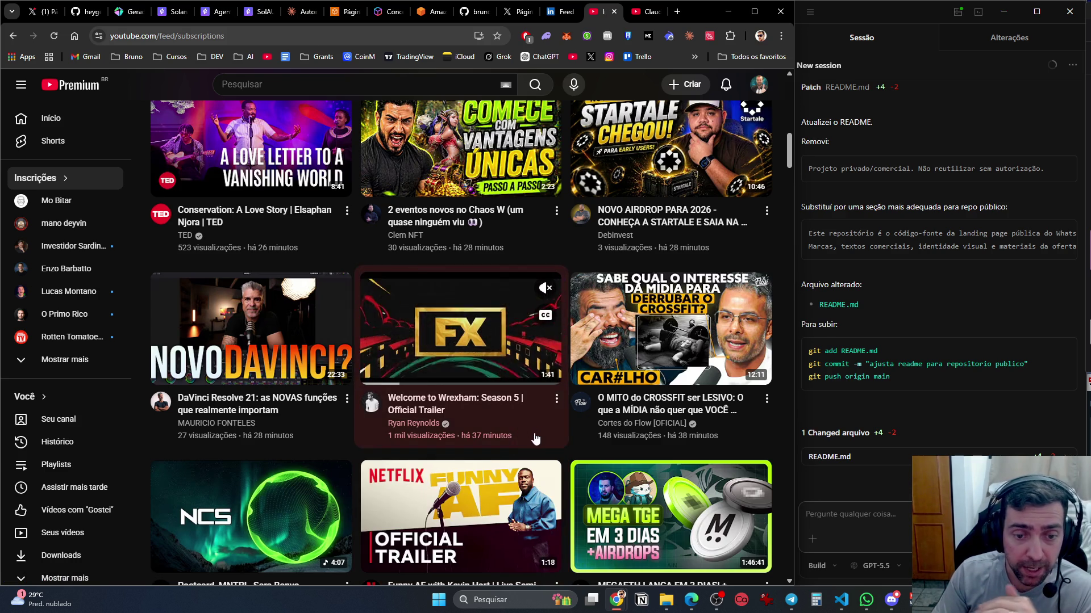
scroll(508, 455, "down", 5)
- Scroll down the Subscriptions feed past the Hermes Agent and KINGS LEAGUE BRASIL uploads
mouse_move(509, 469)
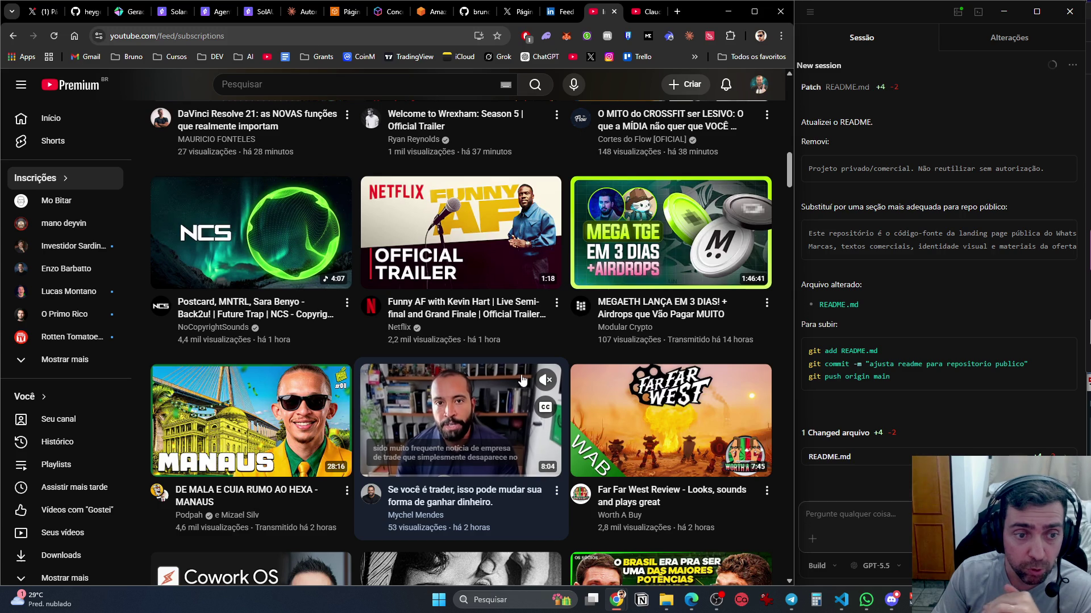
scroll(521, 379, "down", 3)
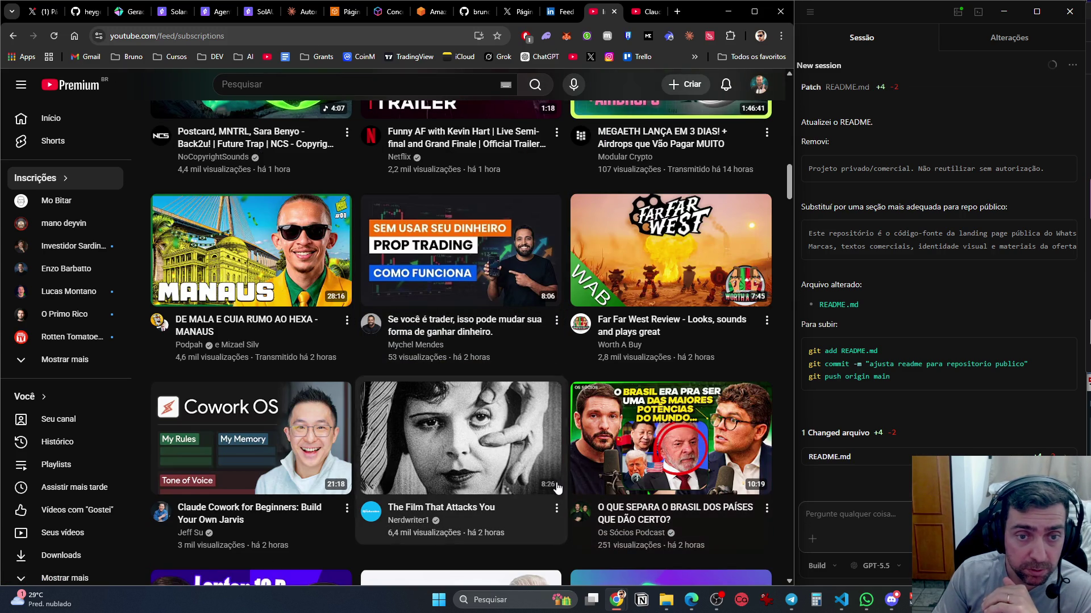
mouse_move(559, 488)
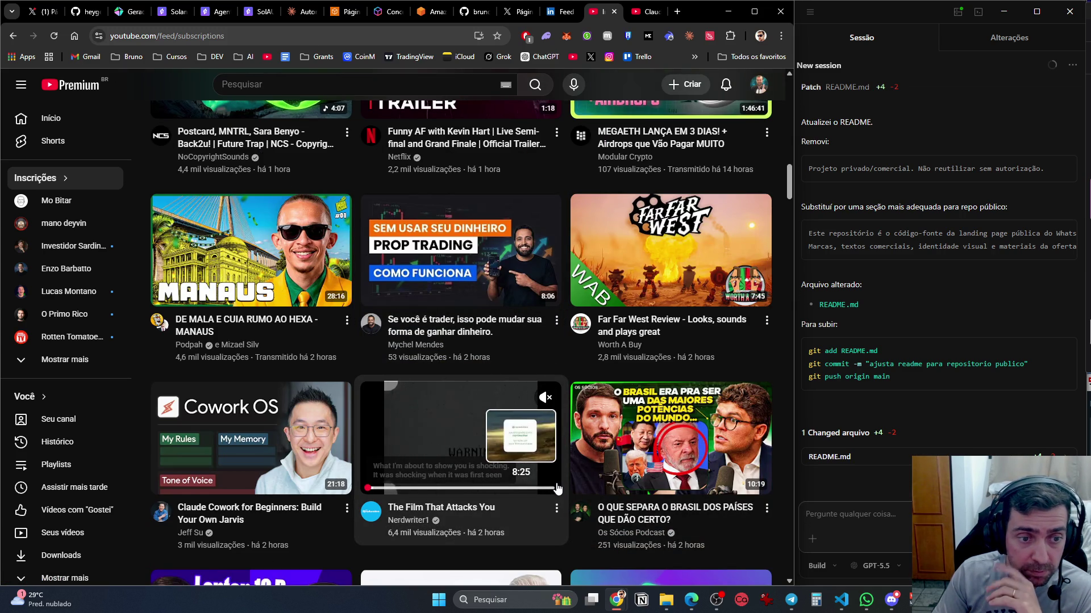
scroll(558, 488, "down", 4)
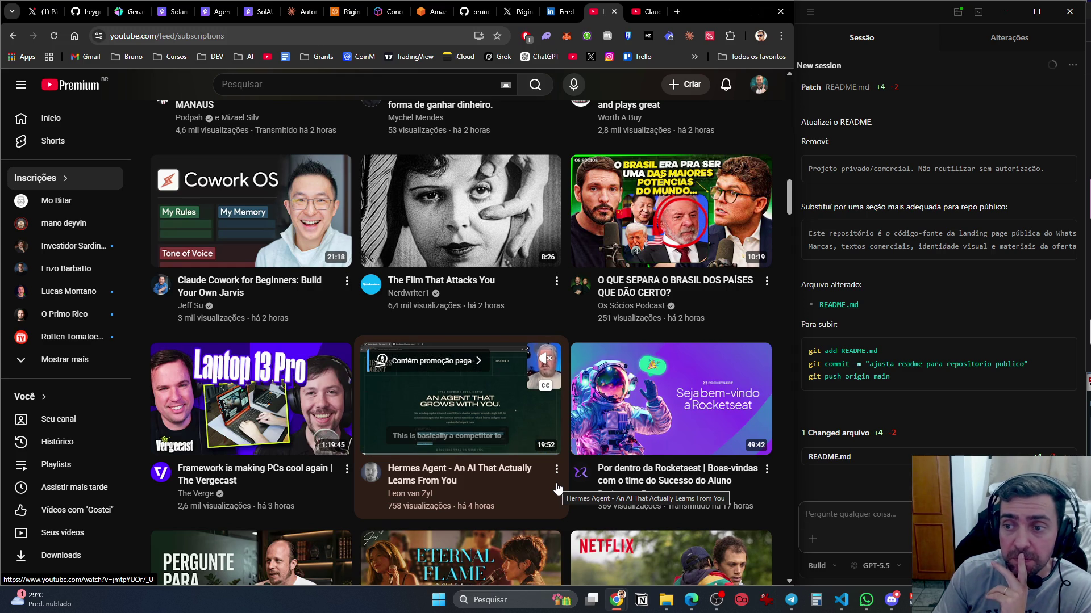
scroll(557, 489, "down", 2)
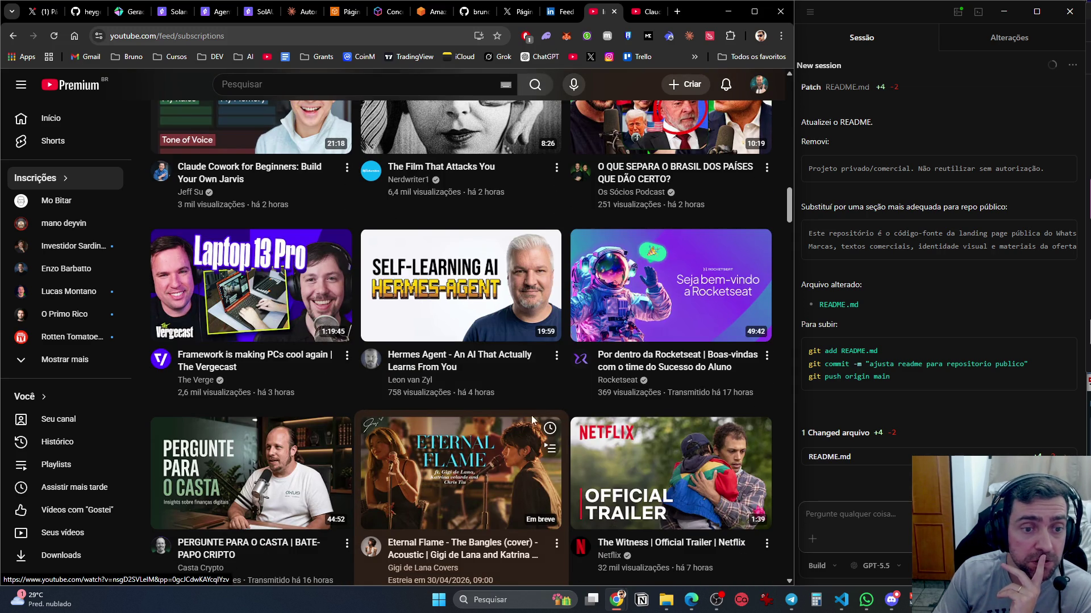
mouse_move(395, 396)
scroll(379, 404, "down", 3)
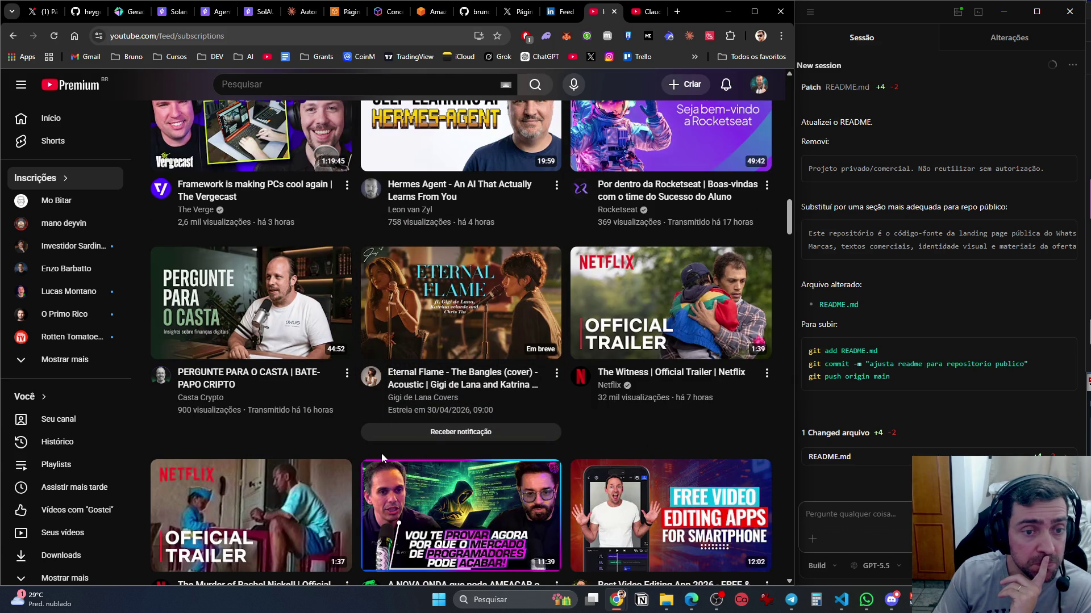
scroll(394, 458, "down", 5)
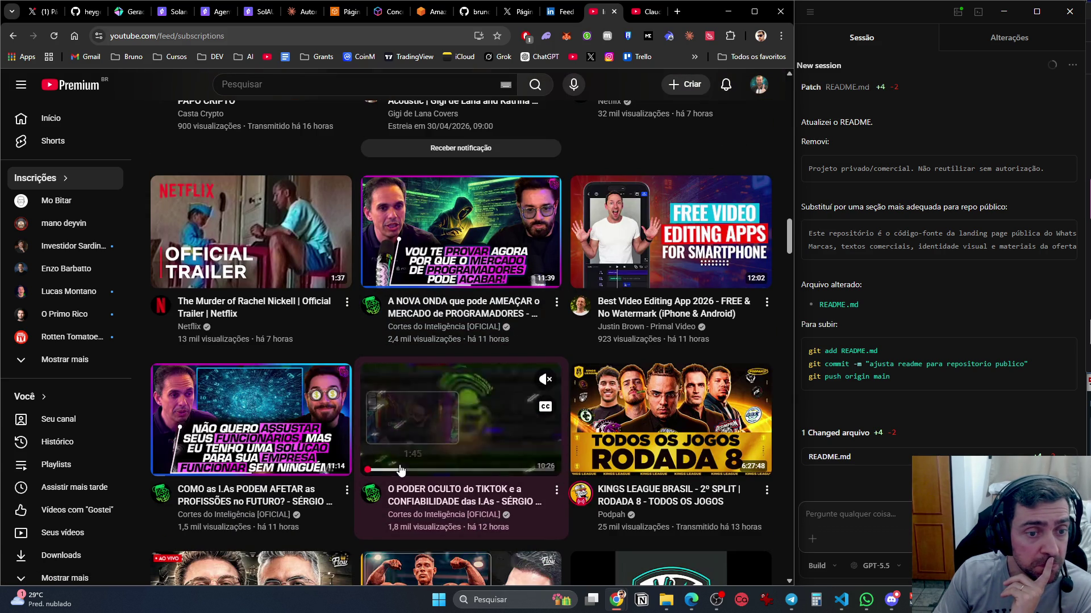
- Open the A NOVA ONDA programmers video in a background tab
middle_click(442, 300)
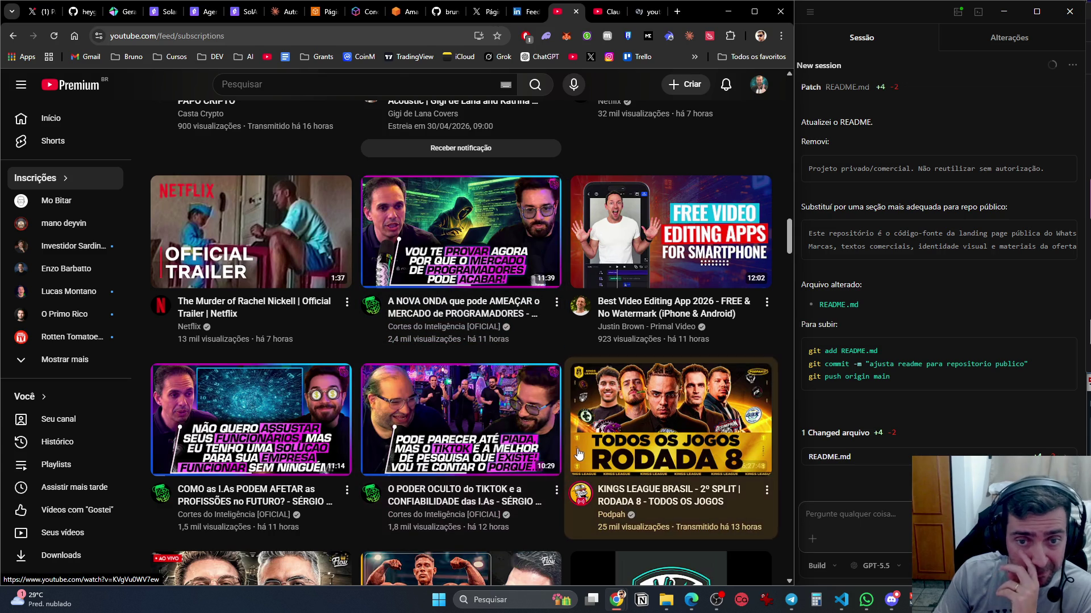
scroll(591, 462, "down", 3)
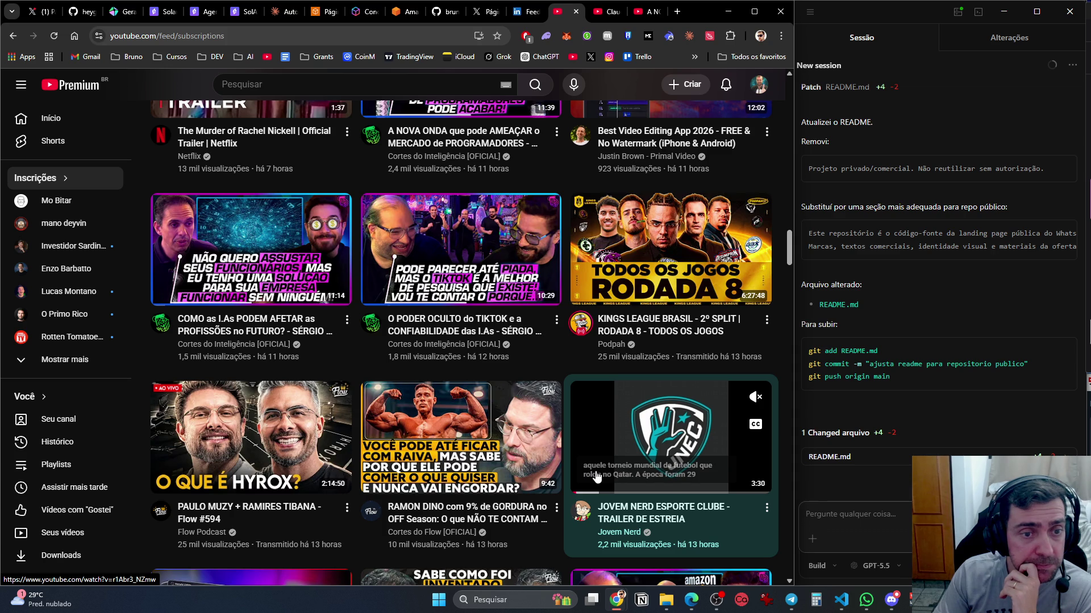
scroll(603, 480, "down", 3)
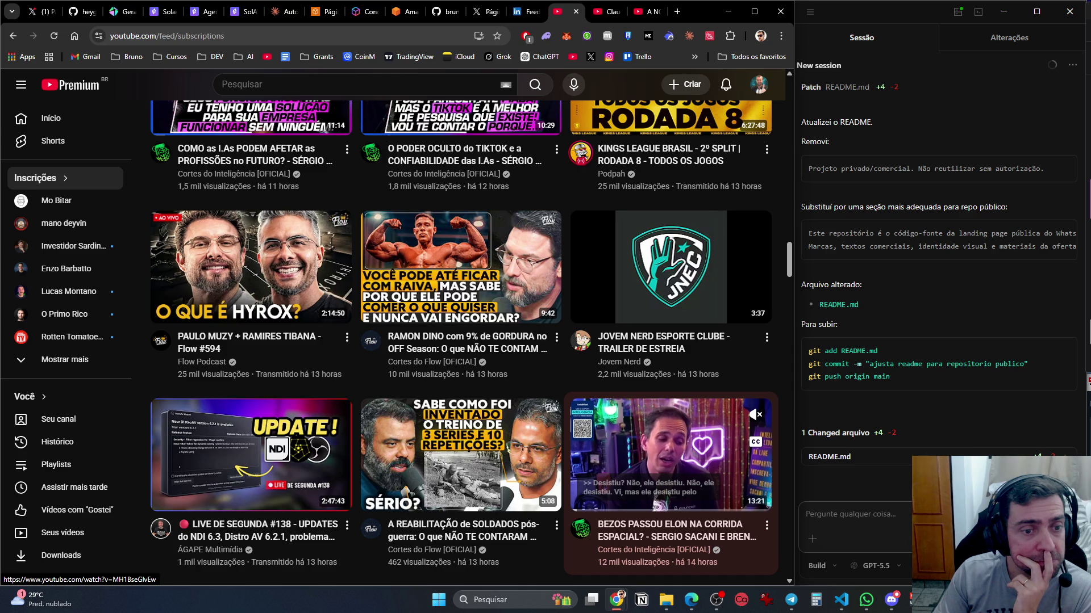
scroll(670, 505, "down", 3)
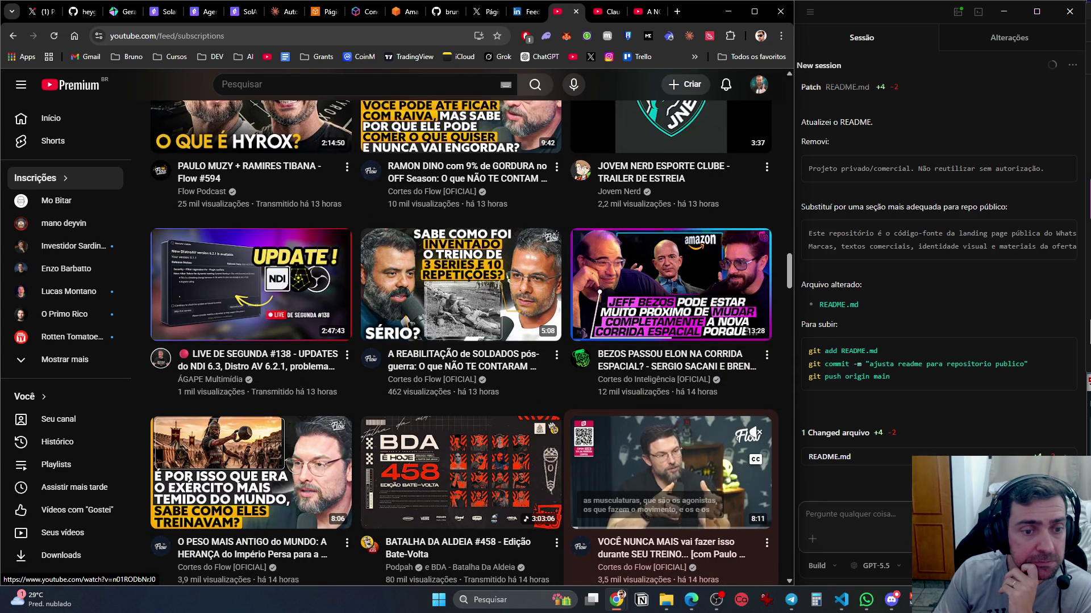
scroll(607, 486, "down", 3)
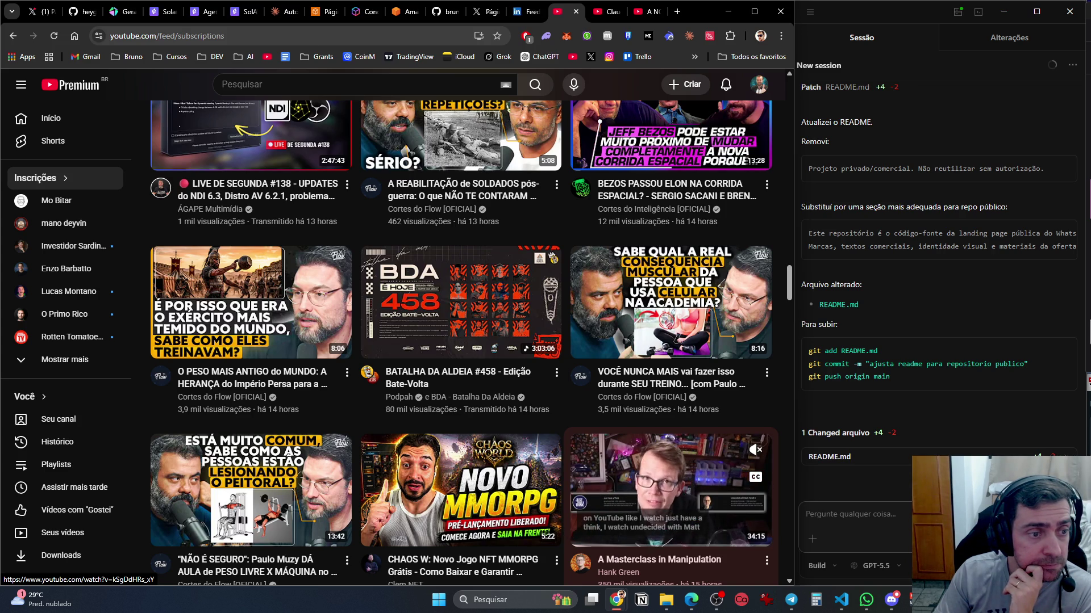
- Open another feed video and the DE LAVADOR DE PRATOS video in new tabs
middle_click(250, 306)
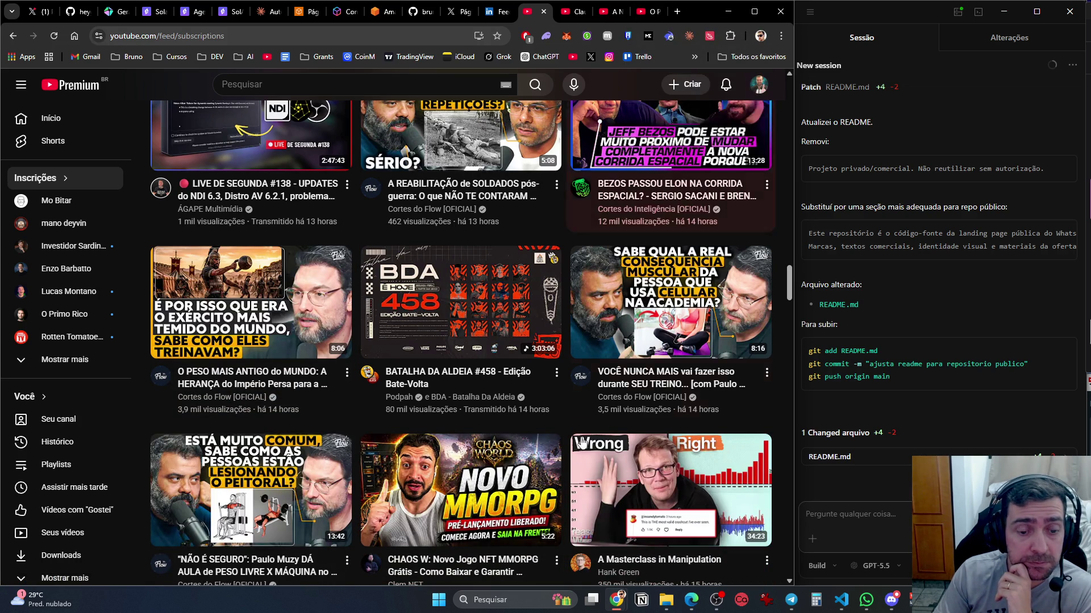
scroll(556, 483, "down", 4)
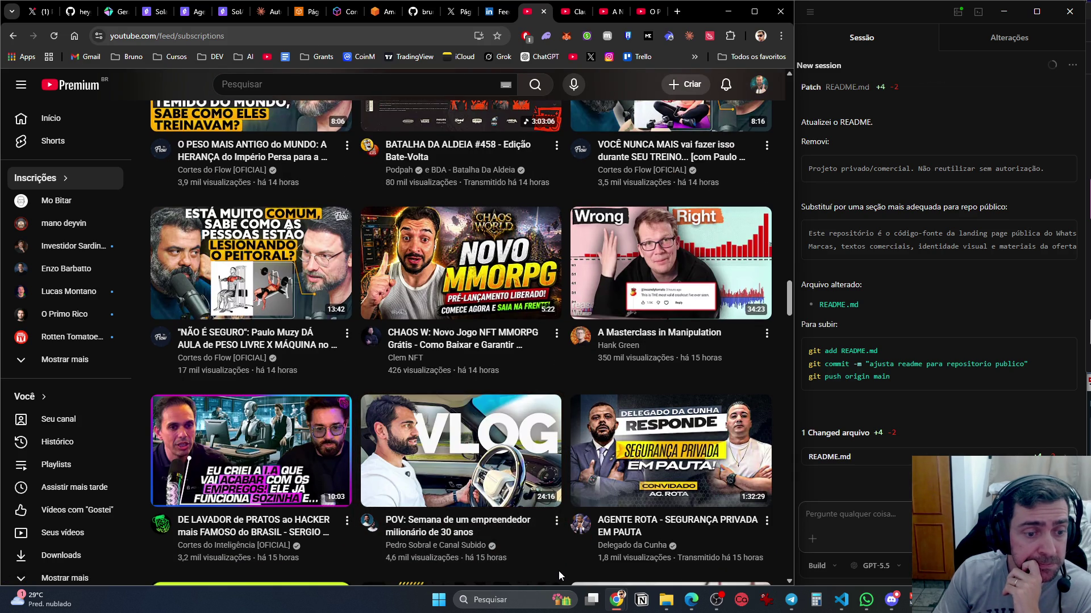
scroll(558, 572, "down", 4)
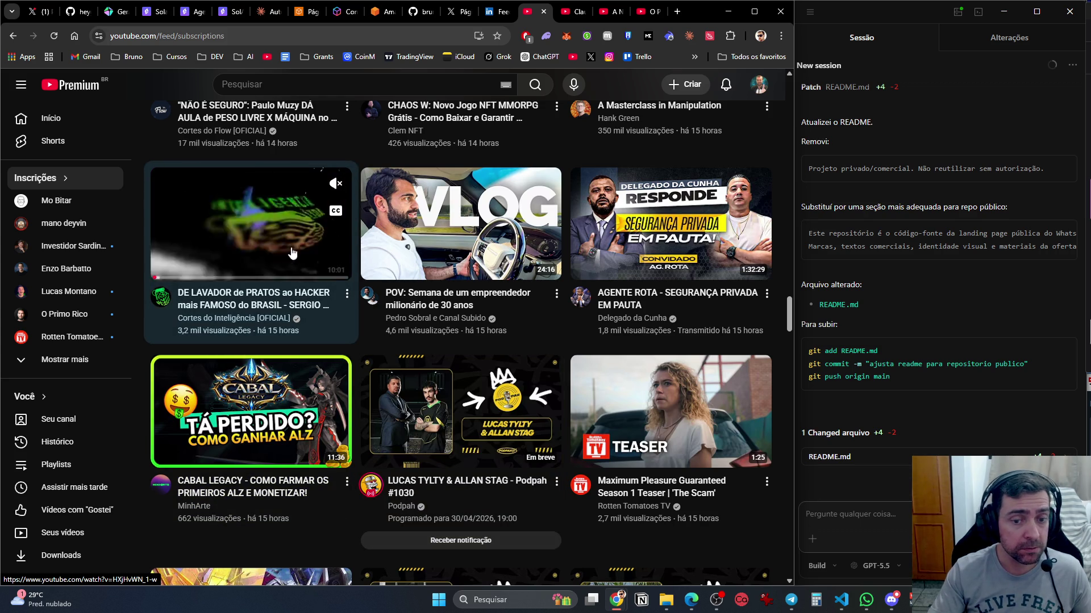
middle_click(287, 241)
- Go to the A NOVA ONDA video's tab, passing the Claude Cowork tab, and start playback
left_click(578, 12)
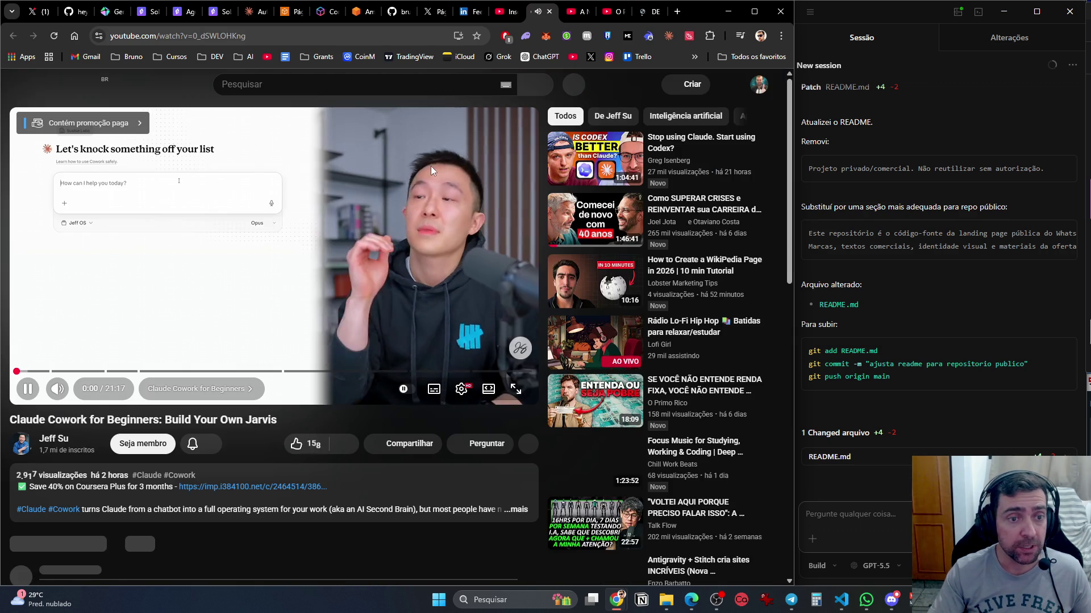
left_click(579, 12)
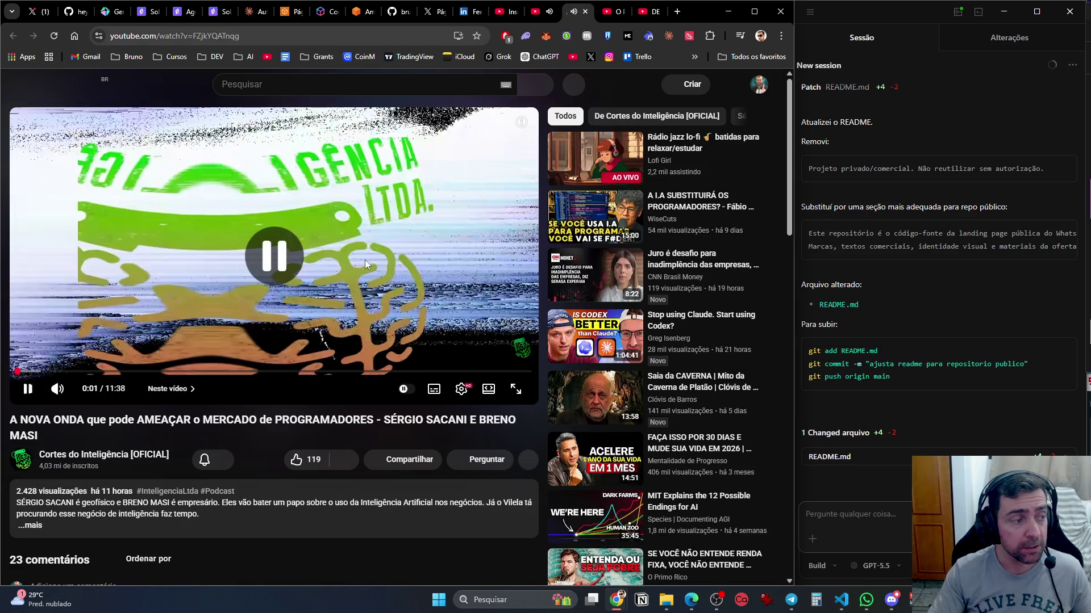
left_click(382, 237)
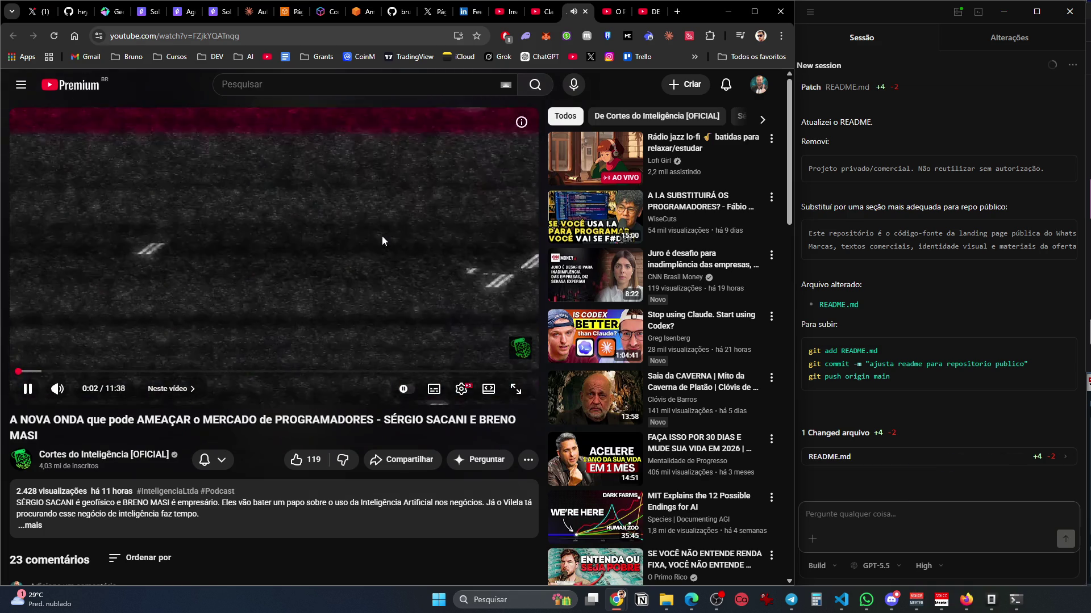
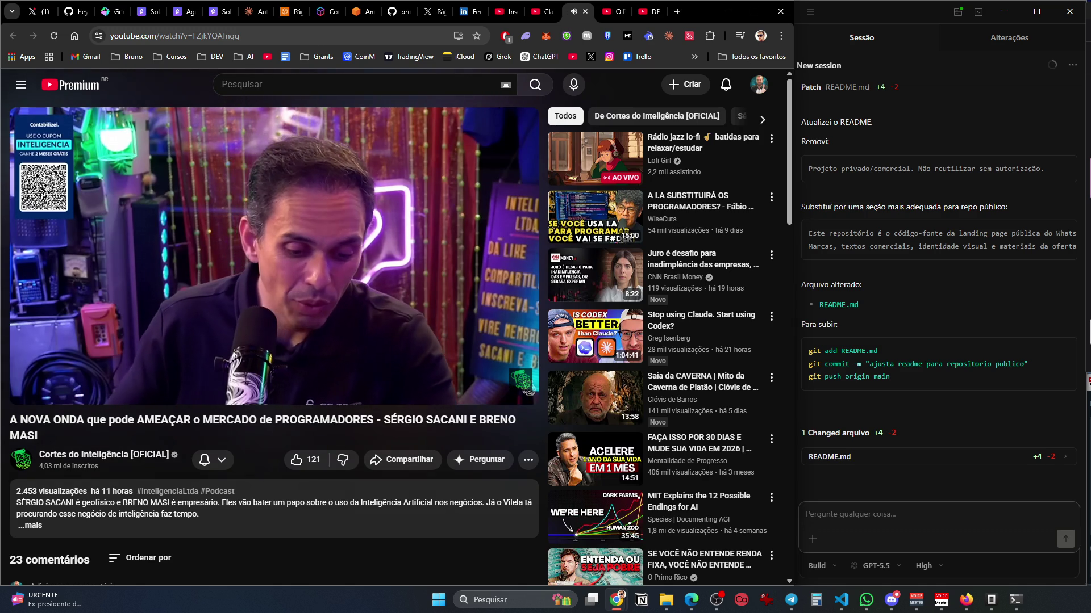
- Pause and resume the video, set Voicemeeter's A1 output to Steam Streaming speakers, then minimize Voicemeeter
left_click(382, 236)
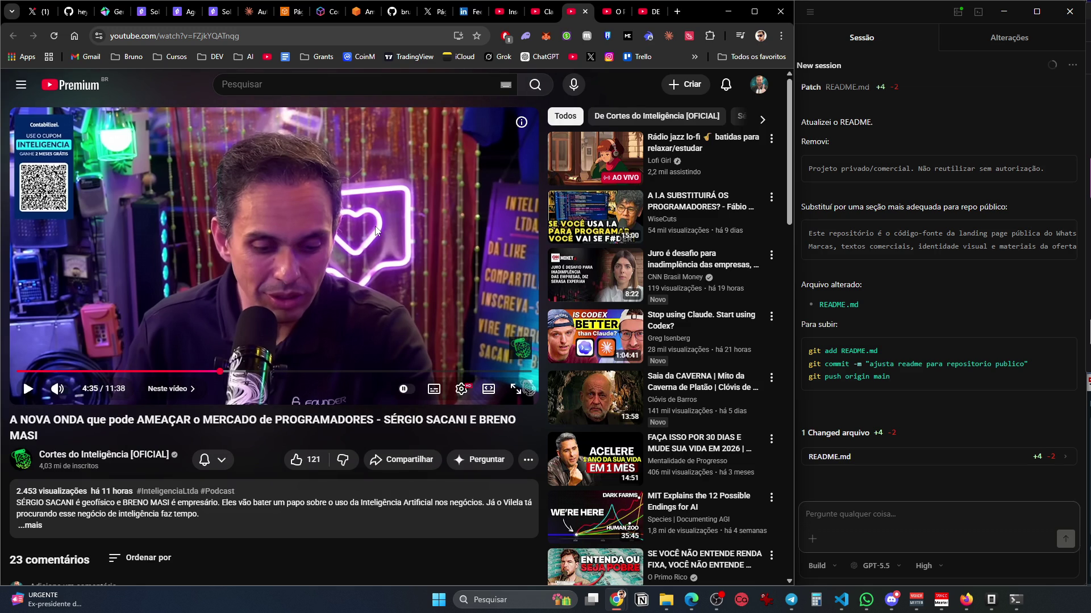
left_click(370, 184)
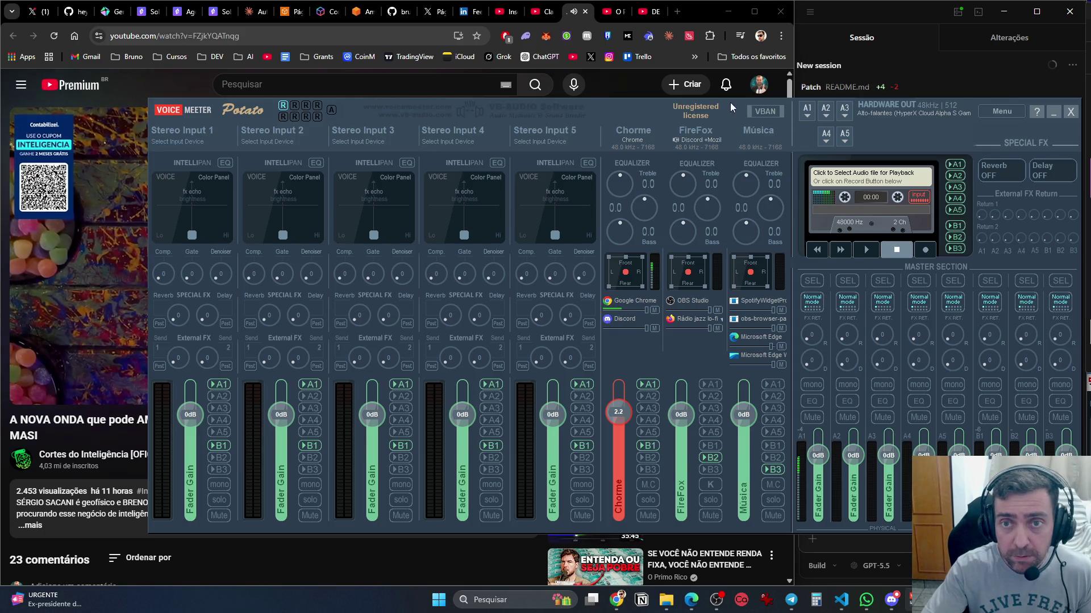
left_click(807, 108)
left_click(1030, 207)
left_click(807, 108)
left_click(1021, 179)
left_click(1052, 113)
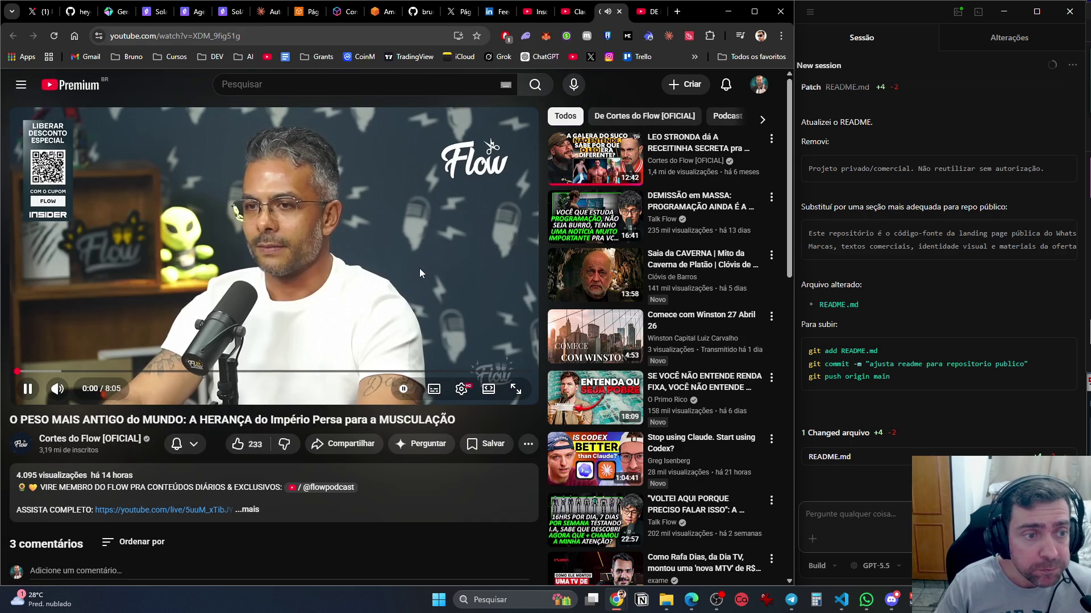
- Enlarge the 'O PESO MAIS ANTIGO do MUNDO' video to full page width
left_click(488, 391)
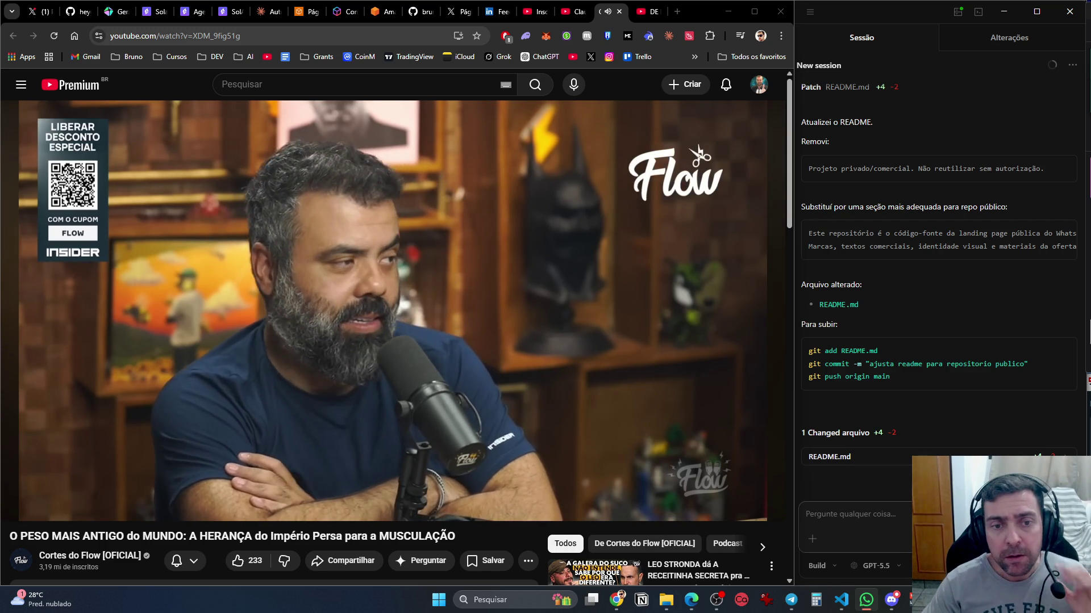
- Pause the Persian-weight video at 1:55, then resume playback
left_click(533, 229)
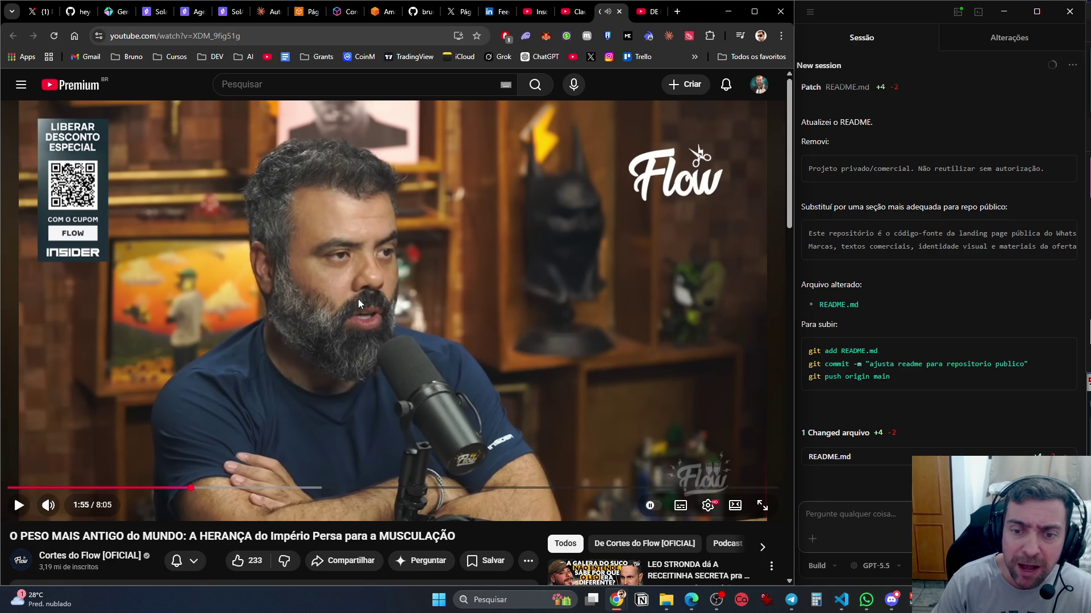
left_click(372, 271)
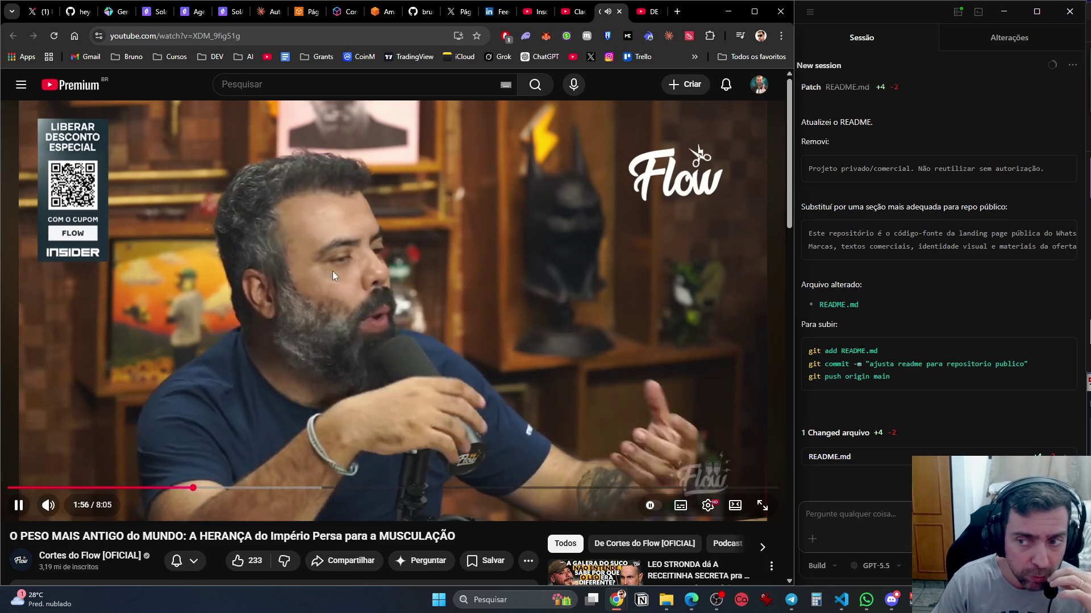